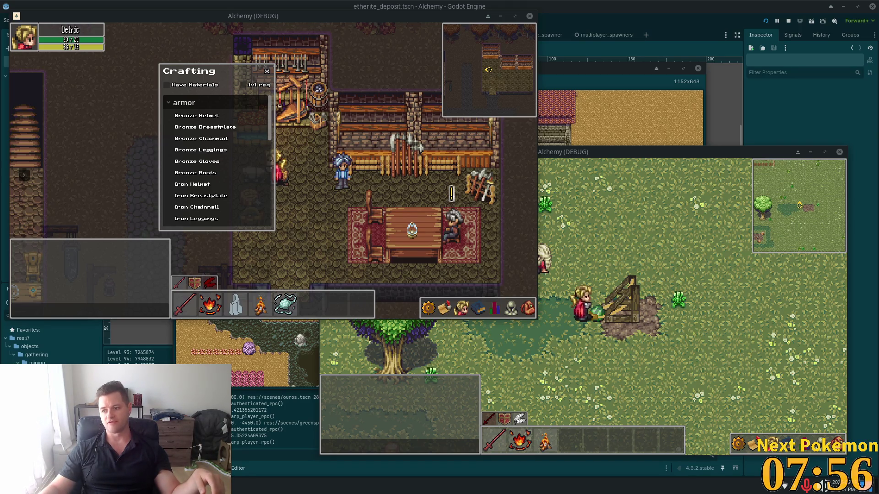
Select Iron Helmet in the Crafting list to view its required materials.
{"action": "left_click", "coordinate": [246, 186]}
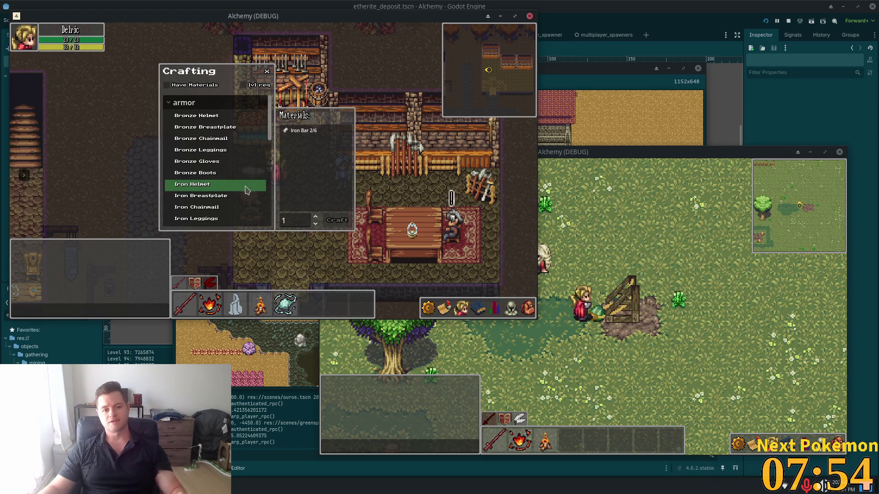
Leave the building and walk down the village path, checking the inventory on the way.
{"action": "key", "text": "s"}
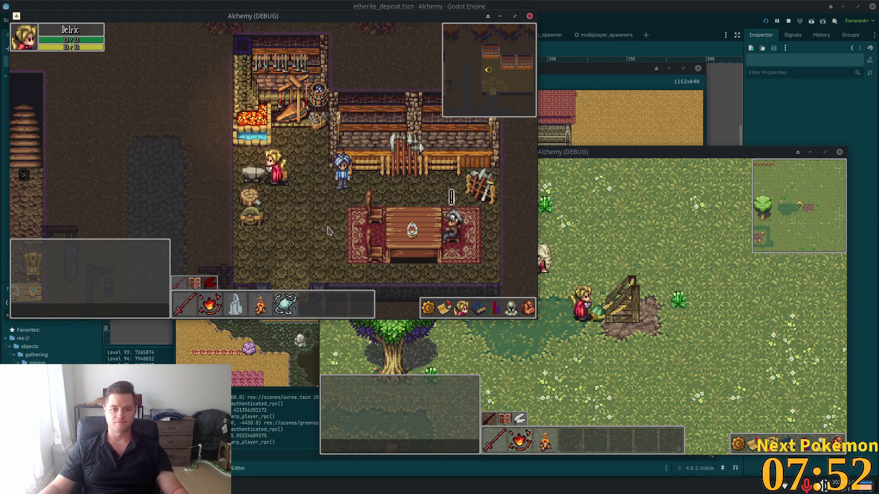
{"action": "key", "text": "s"}
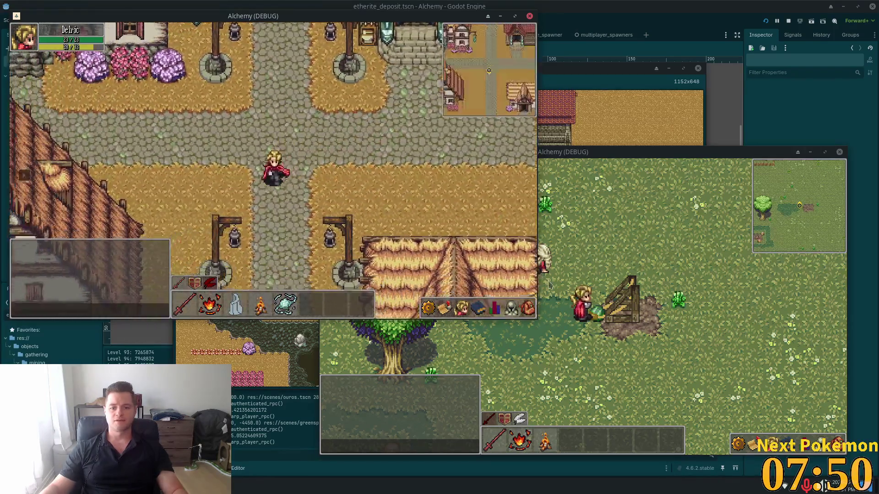
{"action": "left_click", "coordinate": [528, 308]}
{"action": "key", "text": "s"}
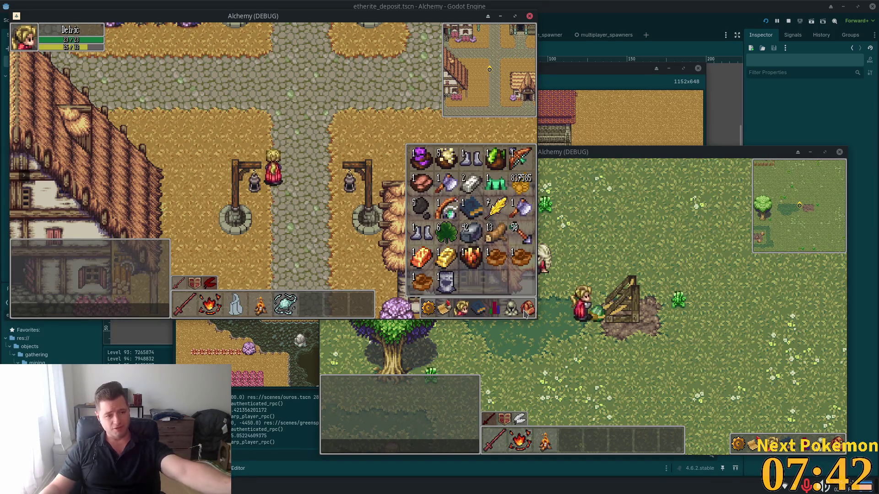
{"action": "left_click", "coordinate": [526, 309]}
Walk west past the inn across the bridge, then back east over it.
{"action": "key", "text": "w"}
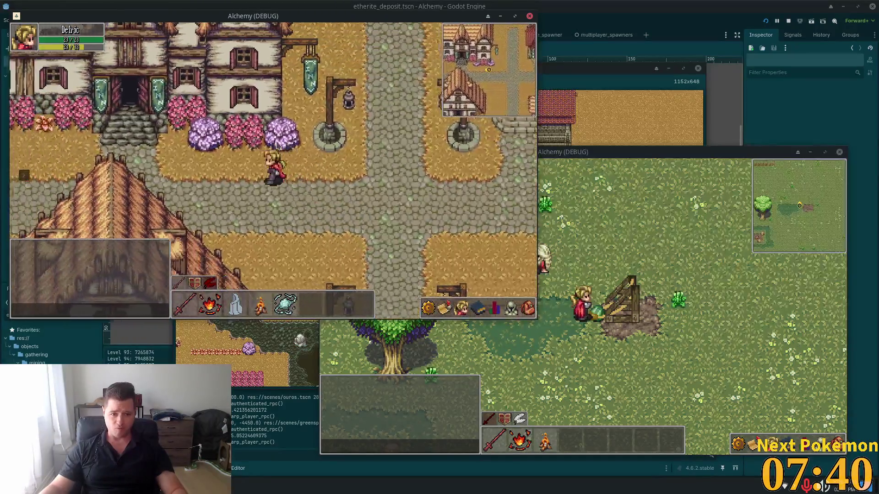
{"action": "key", "text": "s"}
{"action": "key", "text": "a"}
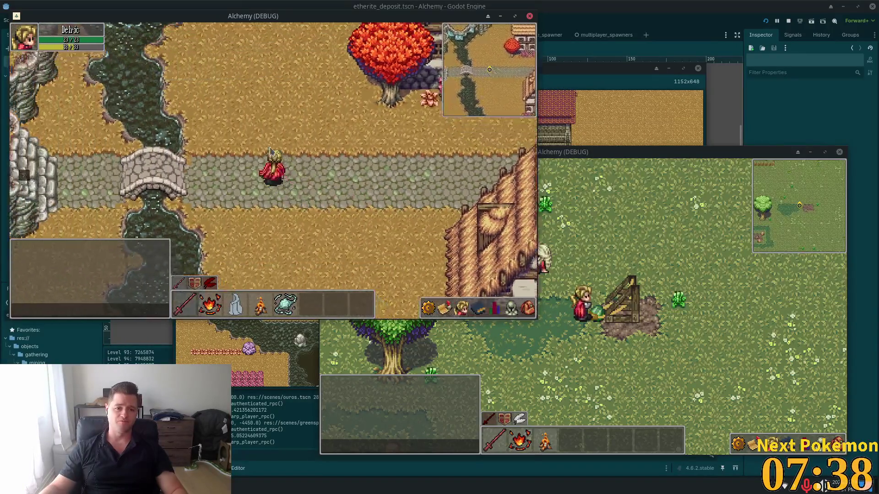
{"action": "key", "text": "w"}
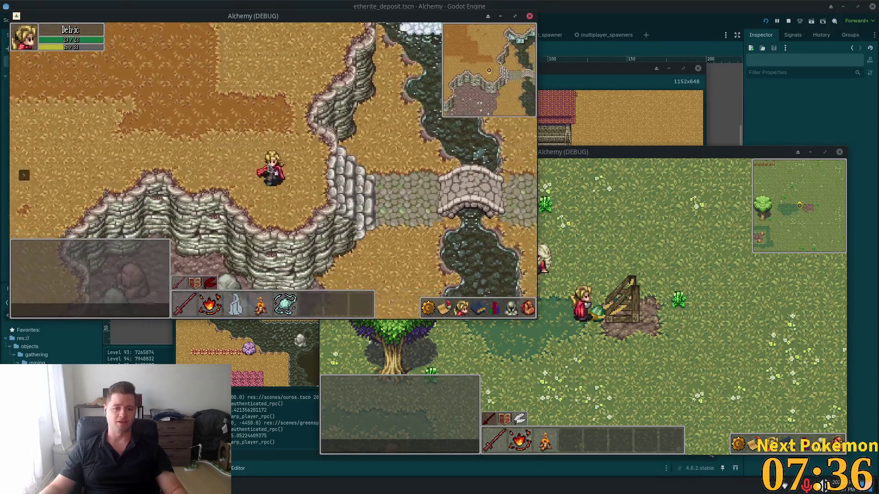
{"action": "key", "text": "s"}
{"action": "key", "text": "d"}
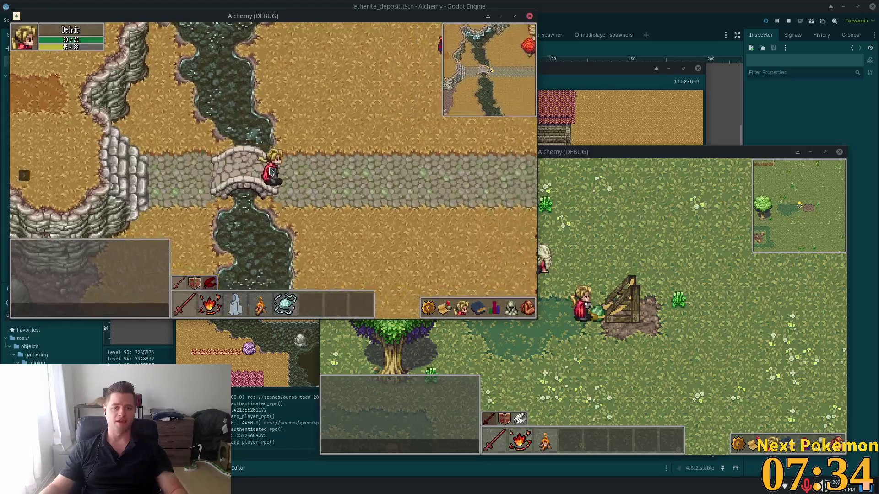
{"action": "key", "text": "d"}
Walk south toward the river, then back north and east along the stone path.
{"action": "key", "text": "s"}
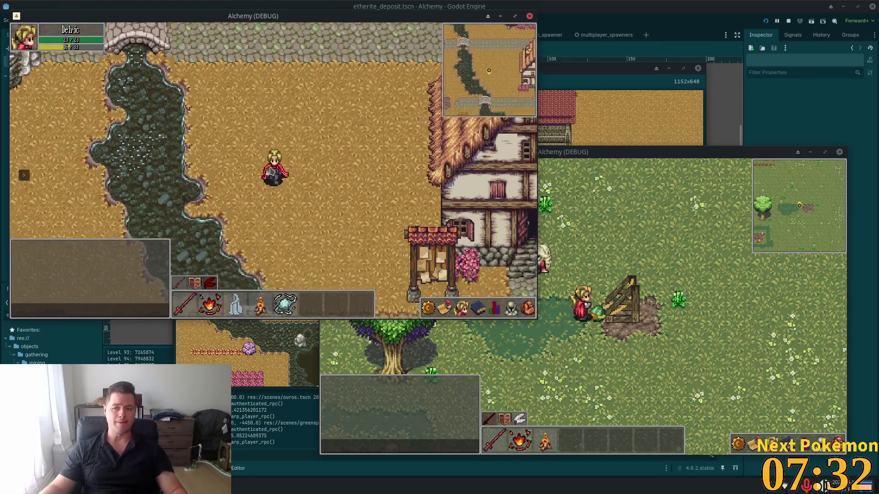
{"action": "key", "text": "s"}
{"action": "key", "text": "s"}
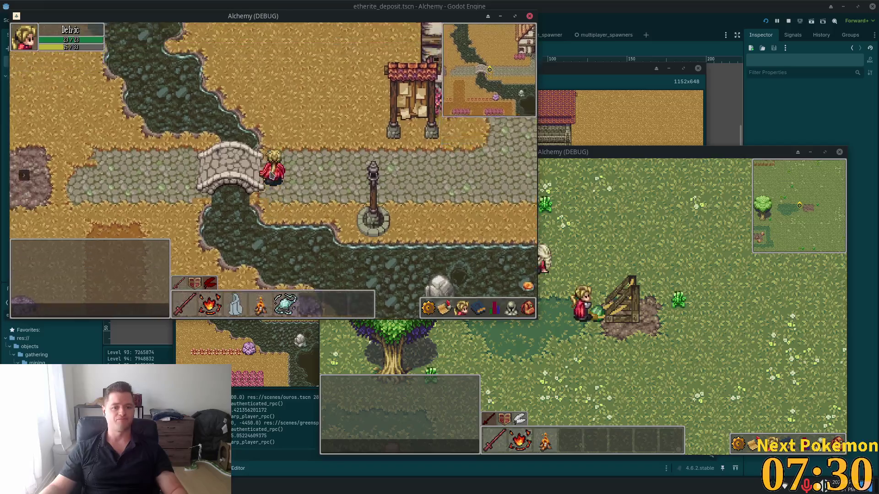
{"action": "key", "text": "w"}
{"action": "key", "text": "d"}
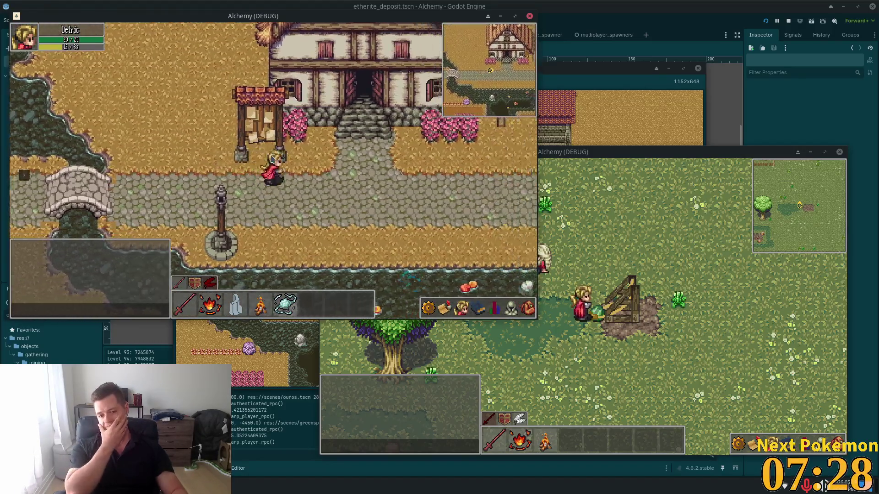
Head north-east past the house and into the red-roofed Weapon Vendor's shop.
{"action": "key", "text": "w"}
{"action": "key", "text": "d"}
{"action": "key", "text": "s"}
{"action": "key", "text": "d"}
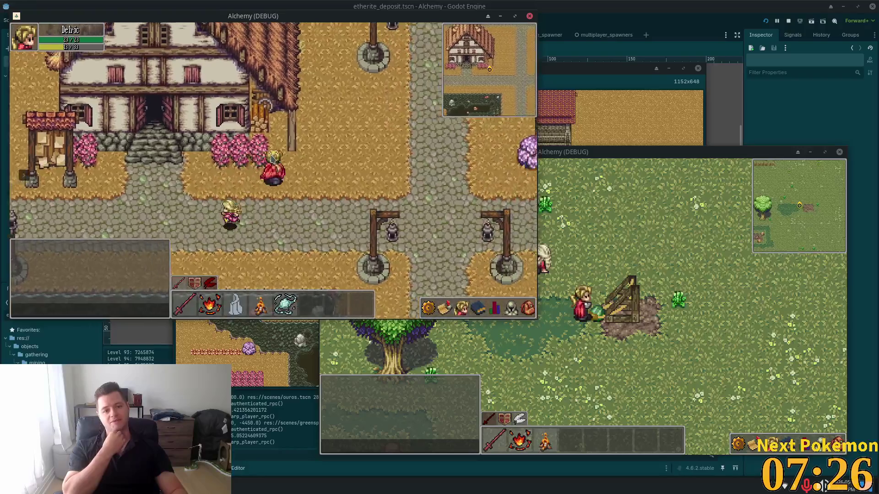
{"action": "key", "text": "w"}
{"action": "key", "text": "d"}
{"action": "key", "text": "w"}
{"action": "key", "text": "d"}
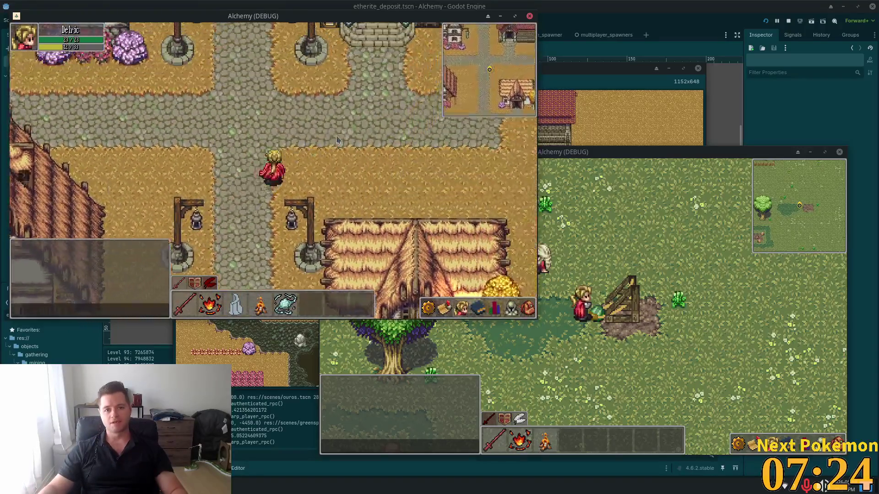
{"action": "key", "text": "w"}
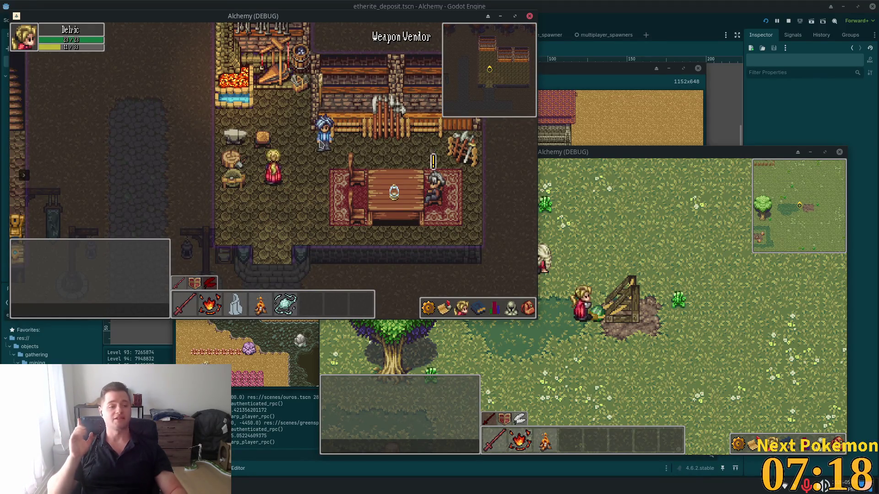
Walk down inside the Weapon Vendor's shop toward its doorway.
{"action": "key", "text": "s"}
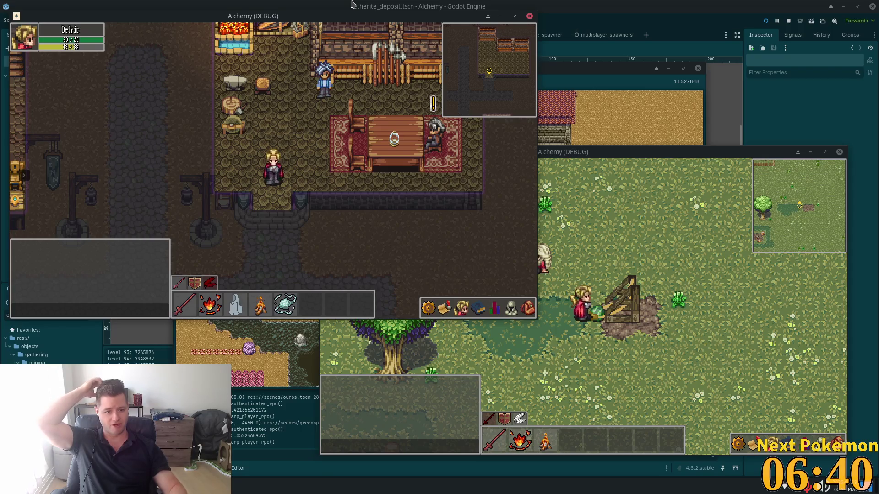
Exit the shop and walk west along the road across the bridge.
{"action": "key", "text": "Down"}
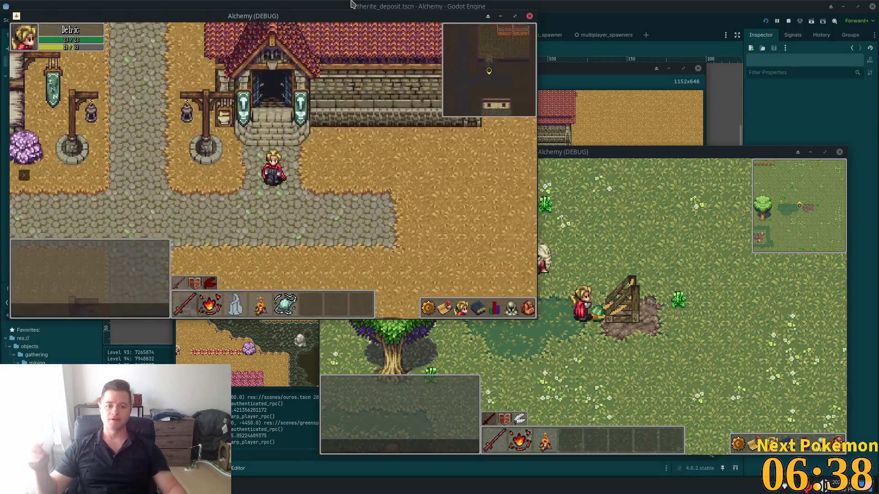
{"action": "key", "text": "Left"}
{"action": "key", "text": "Up"}
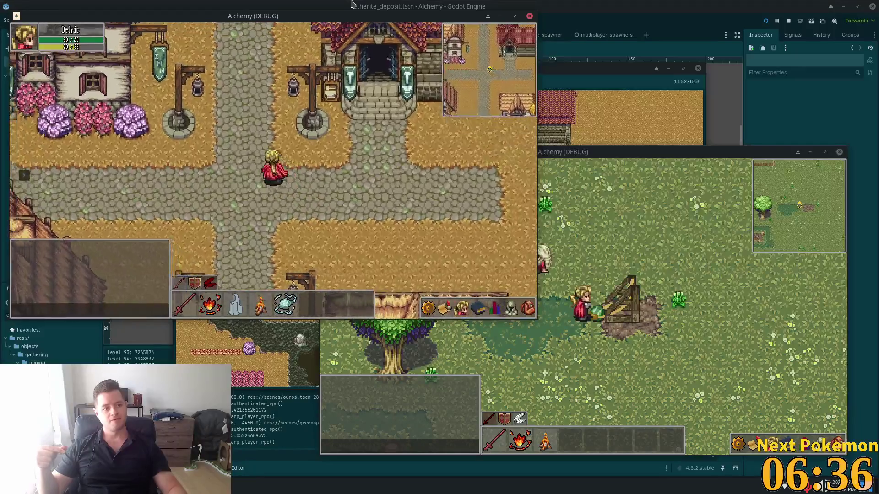
{"action": "key", "text": "Left"}
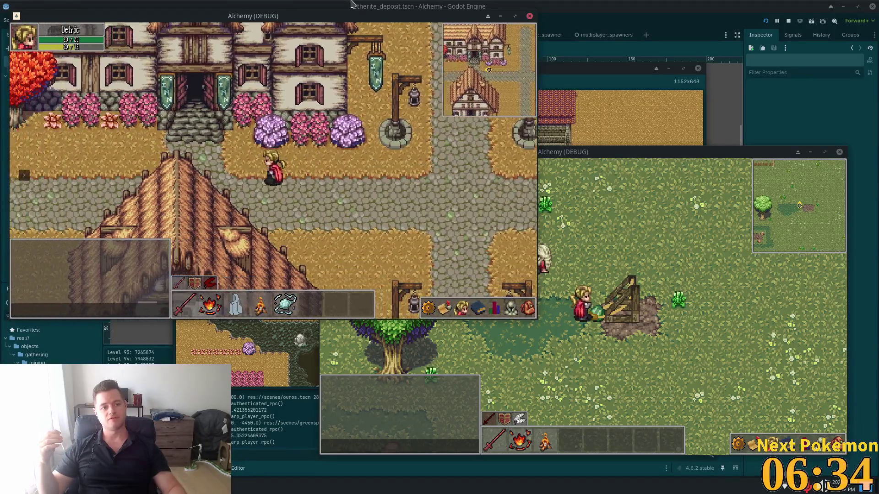
{"action": "key", "text": "Left"}
{"action": "key", "text": "Left"}
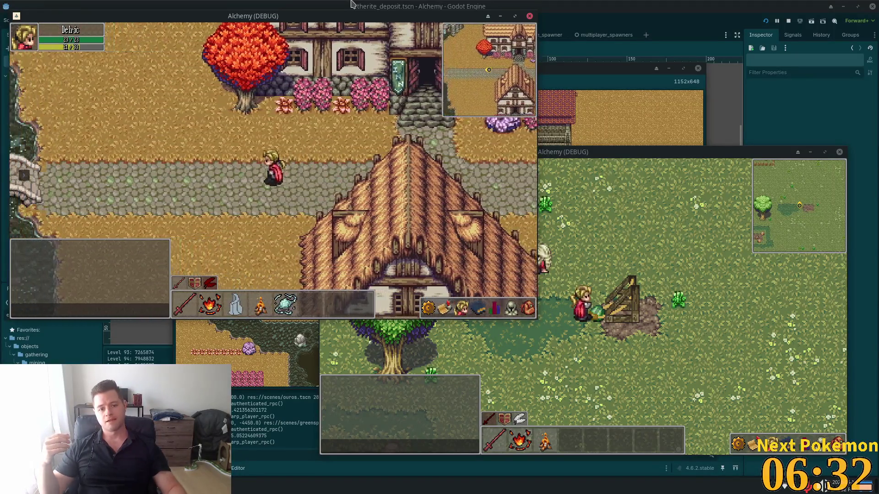
{"action": "key", "text": "Left"}
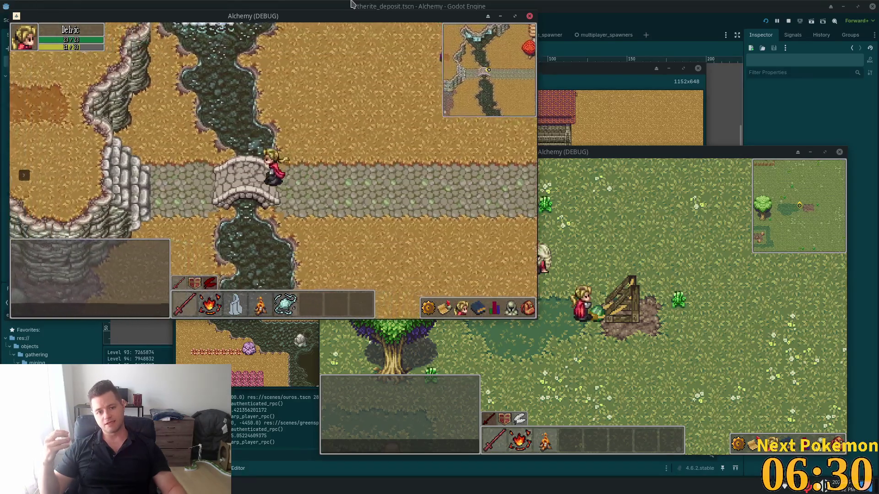
{"action": "key", "text": "Left"}
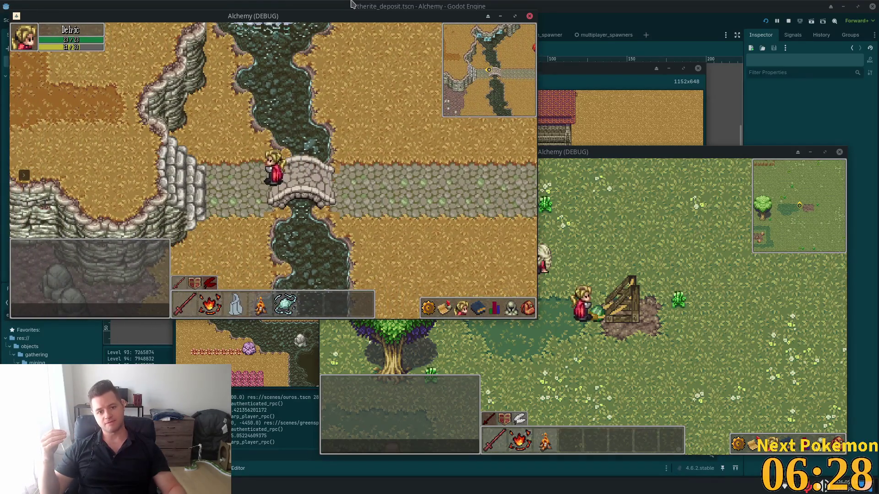
Turn back east over the bridge and continue along the road.
{"action": "key", "text": "Right"}
{"action": "key", "text": "Right"}
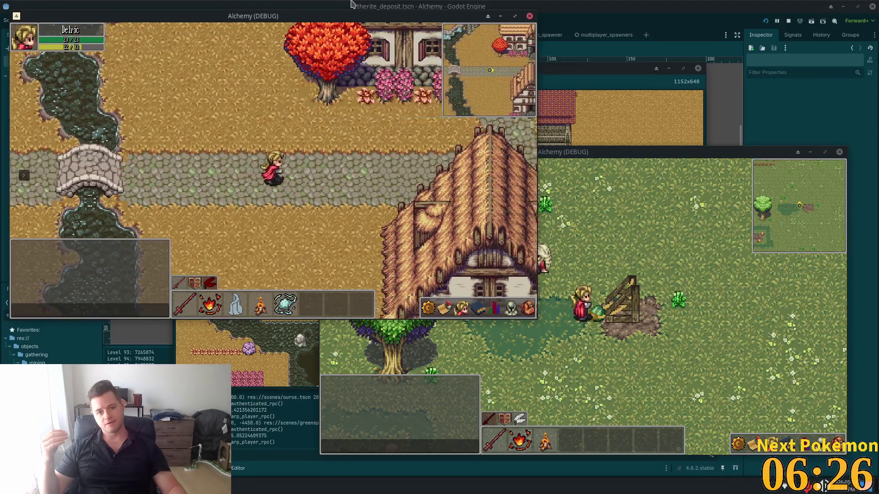
{"action": "key", "text": "Right"}
{"action": "key", "text": "Right"}
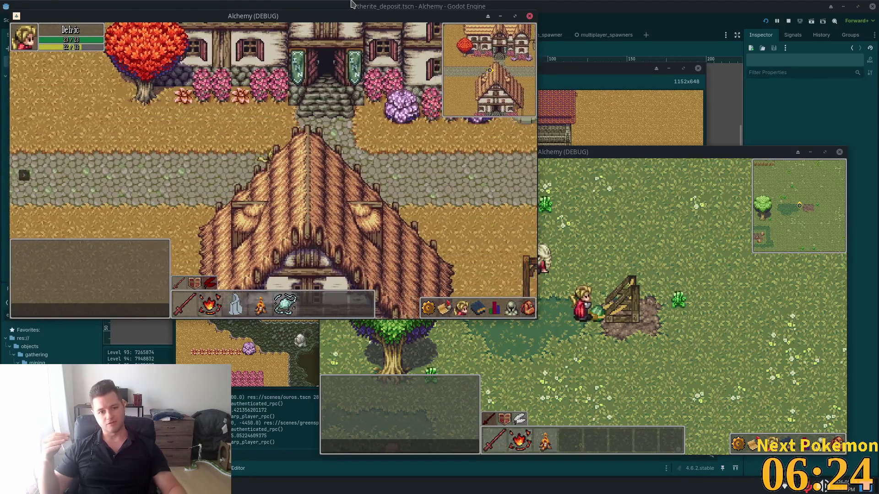
{"action": "key", "text": "Right"}
{"action": "key", "text": "Right"}
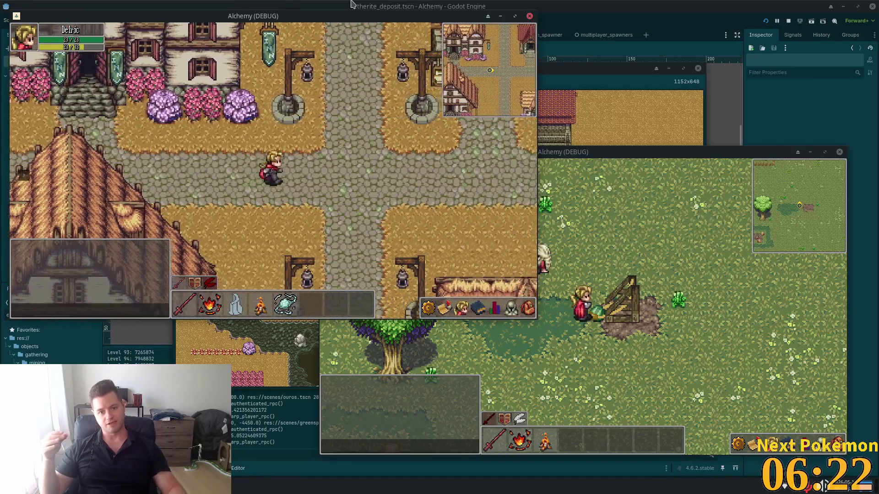
{"action": "key", "text": "Right"}
{"action": "key", "text": "Right"}
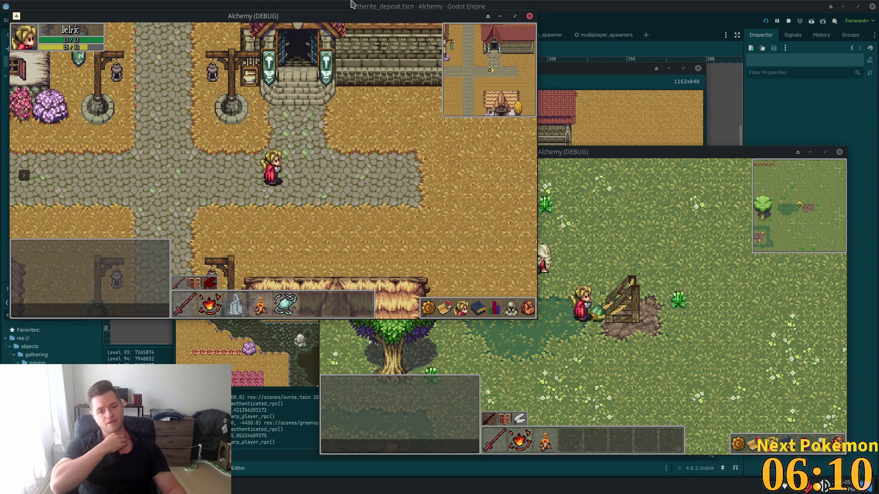
Walk west past the thatched roof over the stone bridge, then south along the river.
{"action": "key", "text": "a"}
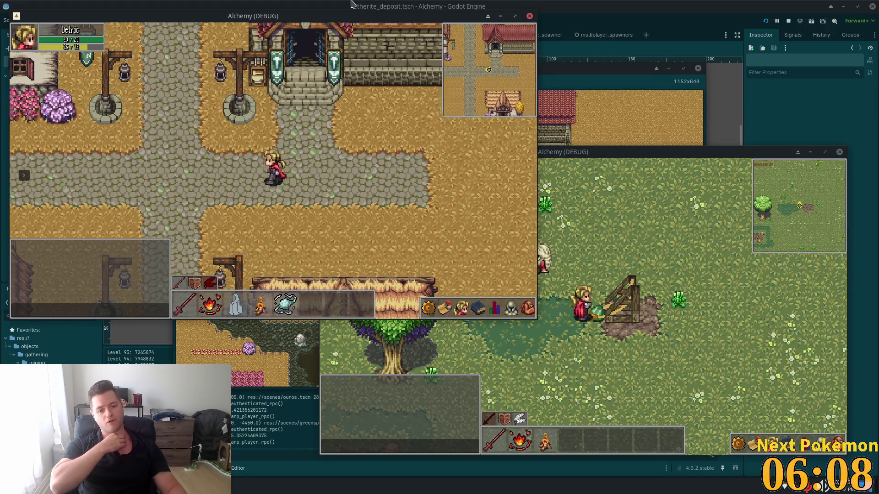
{"action": "key", "text": "a"}
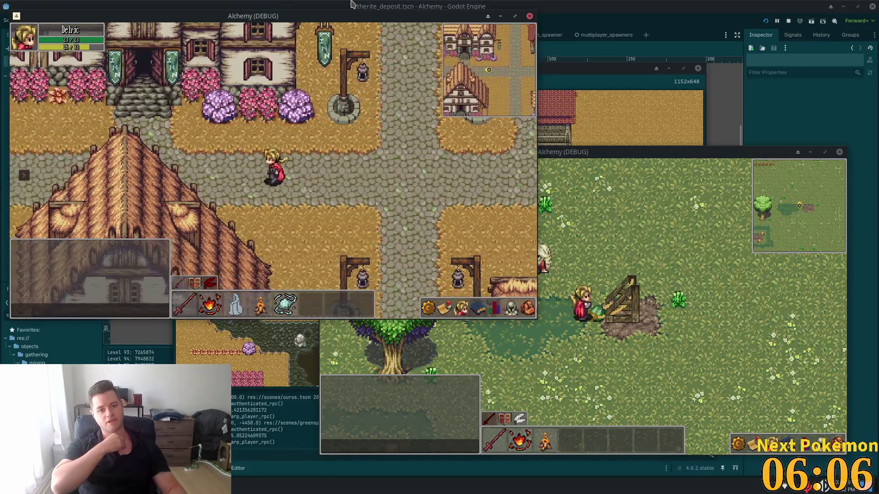
{"action": "key", "text": "a"}
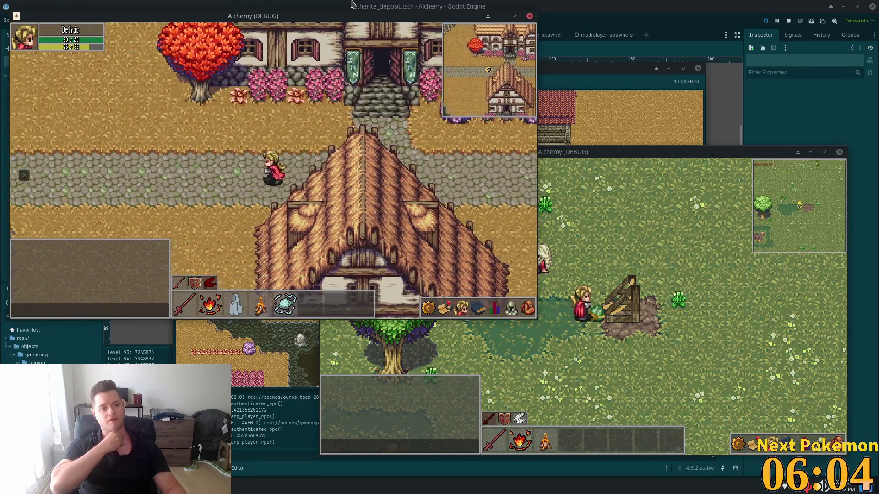
{"action": "key", "text": "a"}
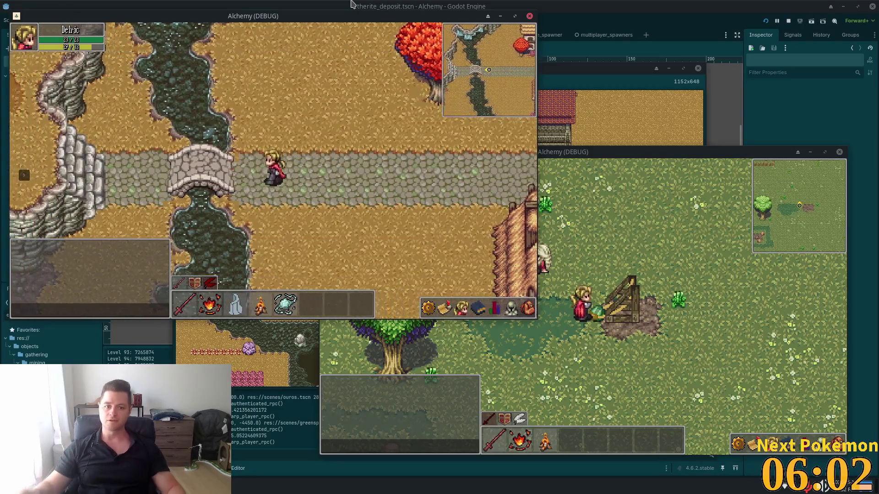
{"action": "key", "text": "s"}
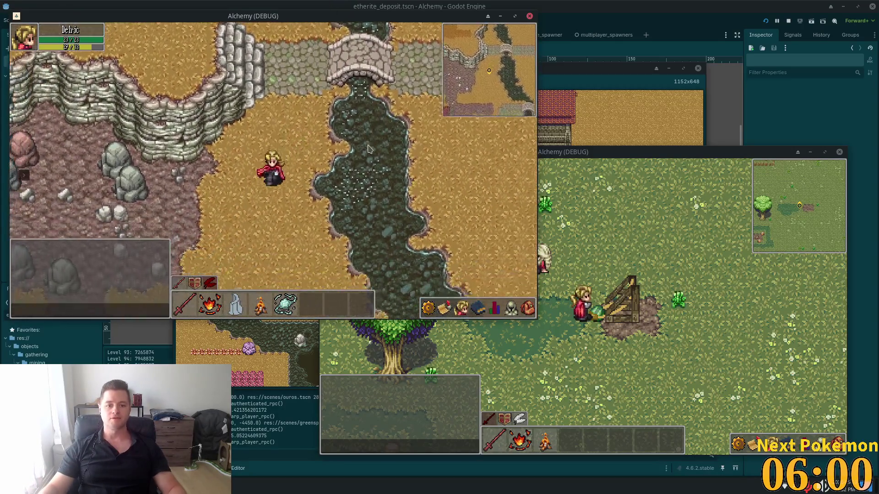
Cross back east past the large house and lamp posts, turning north at the crossroads.
{"action": "key", "text": "d"}
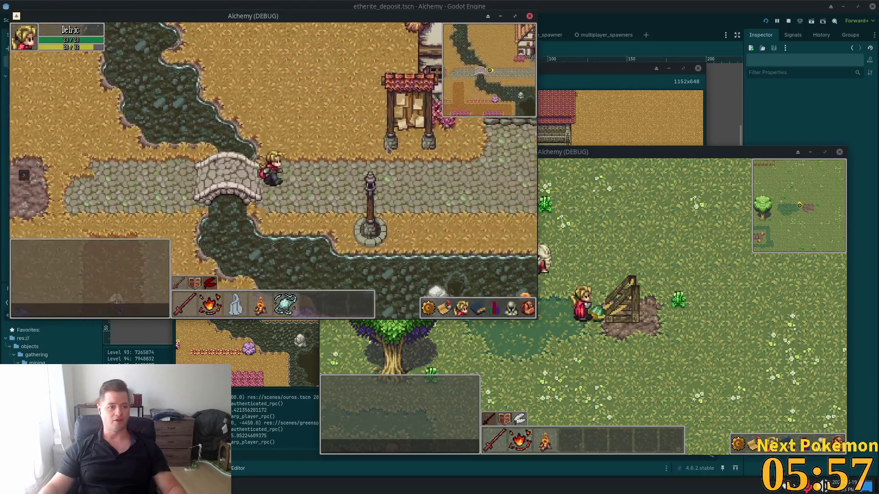
{"action": "key", "text": "d"}
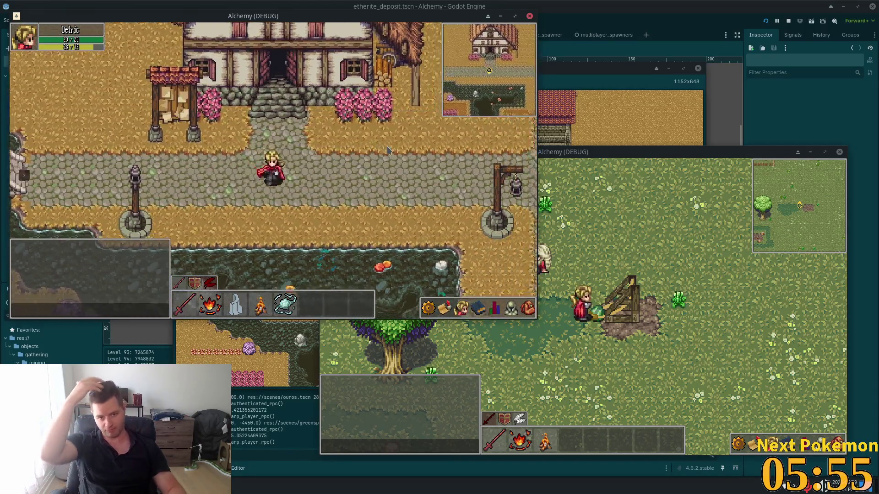
{"action": "key", "text": "d"}
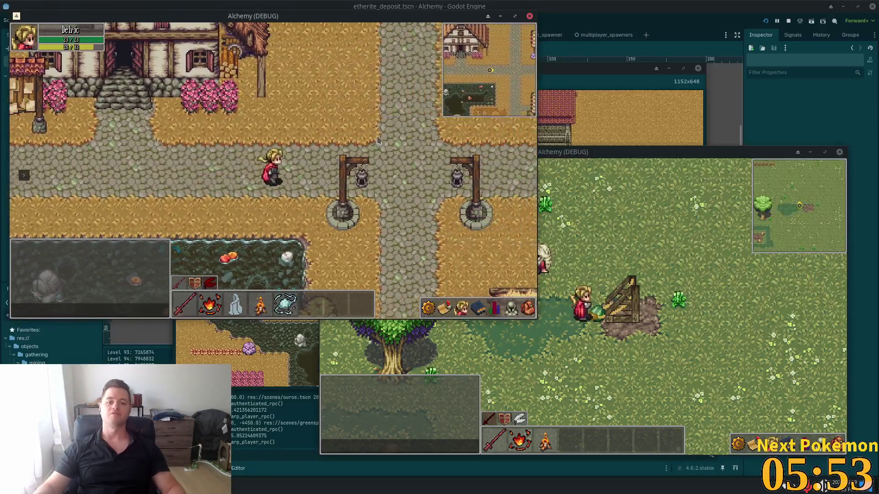
{"action": "key", "text": "d"}
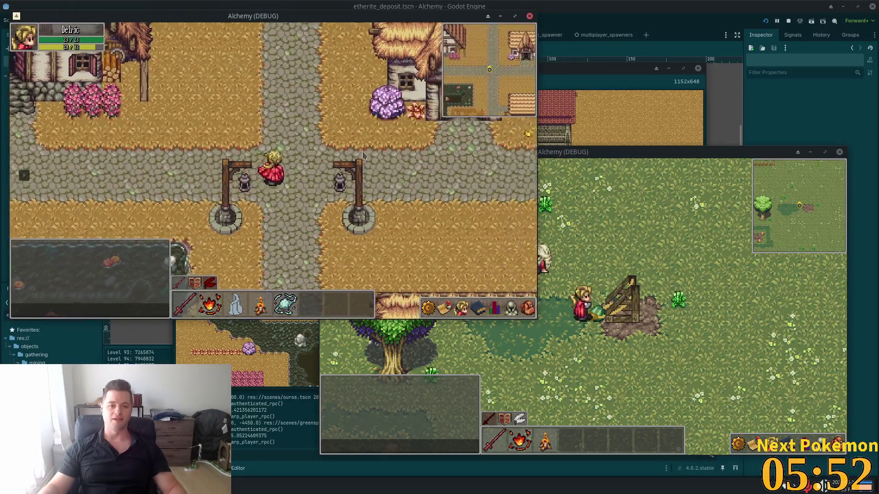
{"action": "key", "text": "w"}
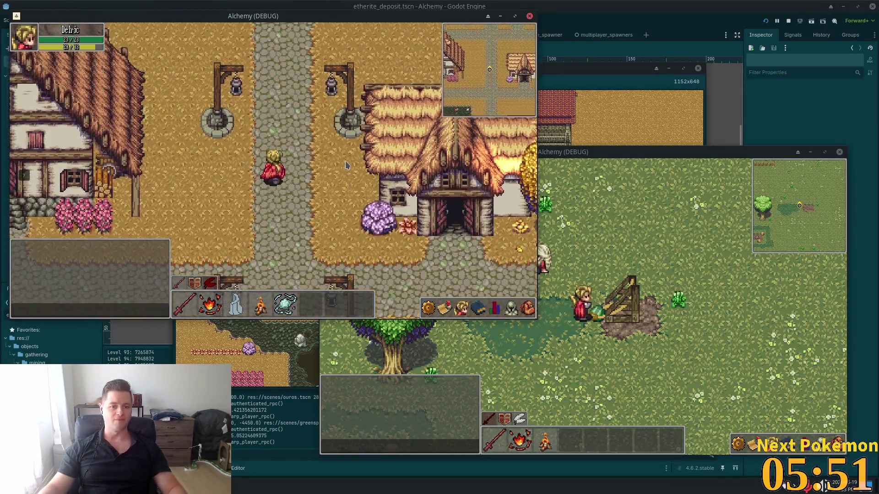
{"action": "key", "text": "w"}
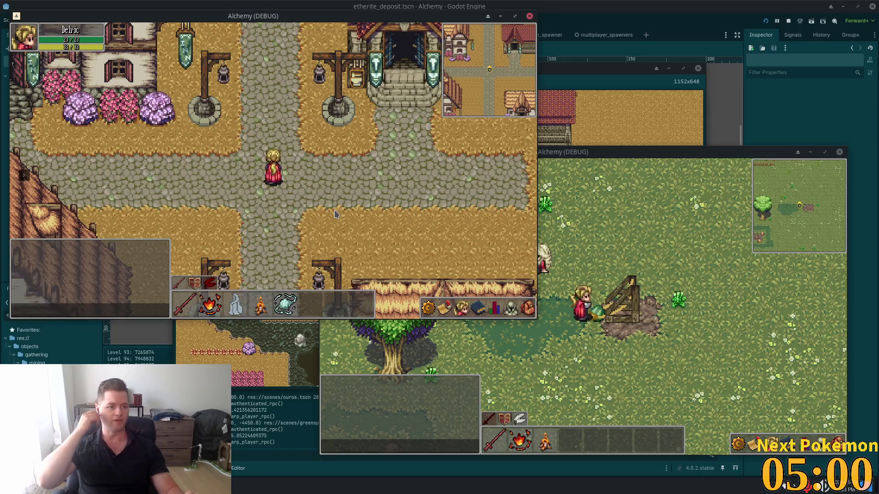
Walk west onto the stone bridge, then back east through town toward the thatched house.
{"action": "key", "text": "a"}
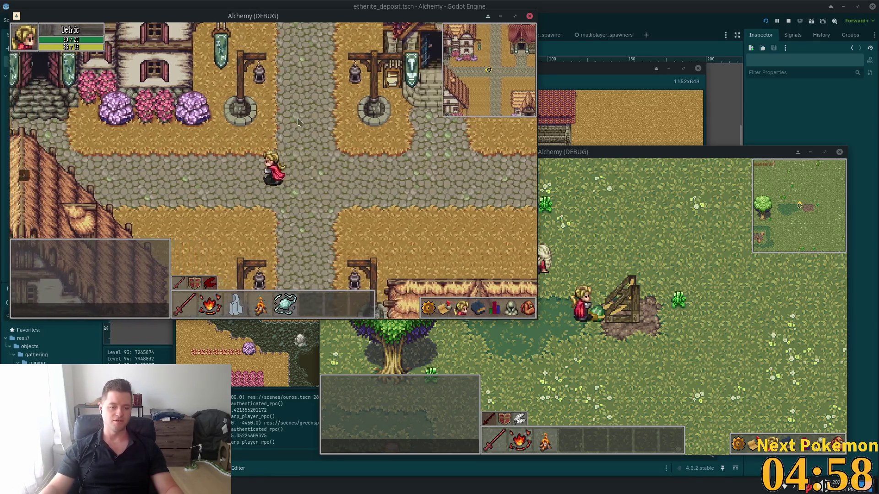
{"action": "key", "text": "a"}
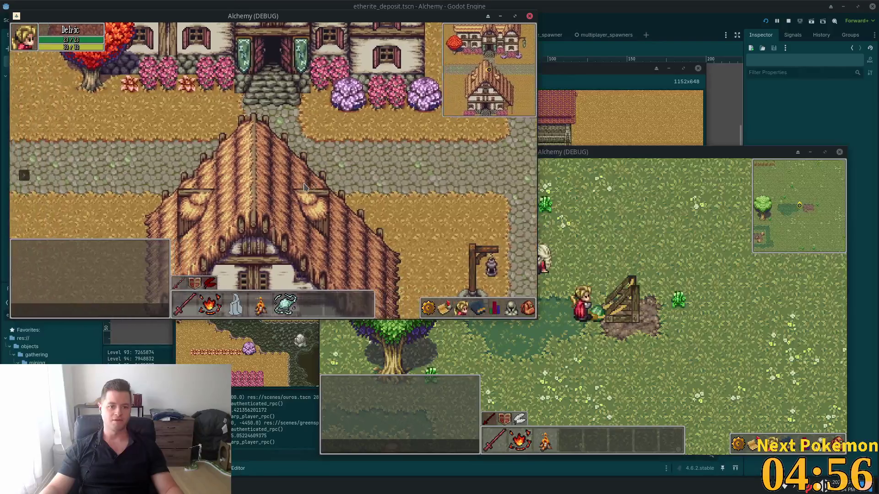
{"action": "key", "text": "a"}
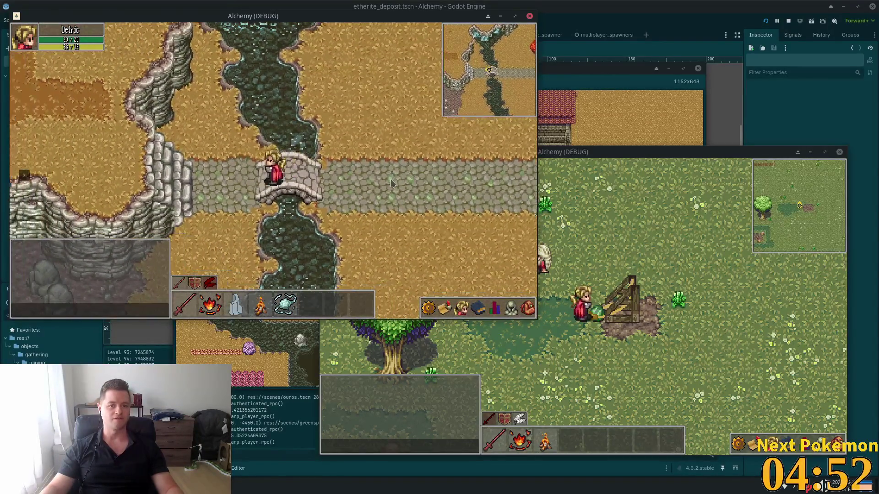
{"action": "key", "text": "d"}
{"action": "key", "text": "d"}
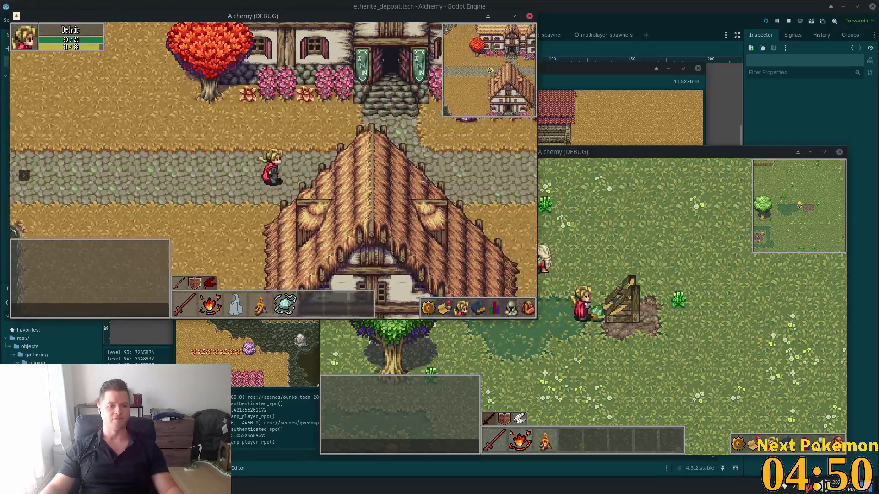
{"action": "key", "text": "d"}
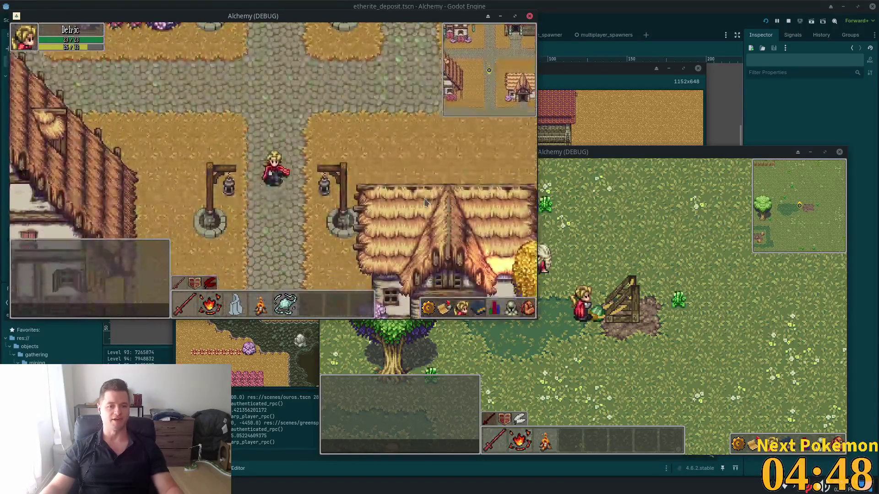
{"action": "key", "text": "d"}
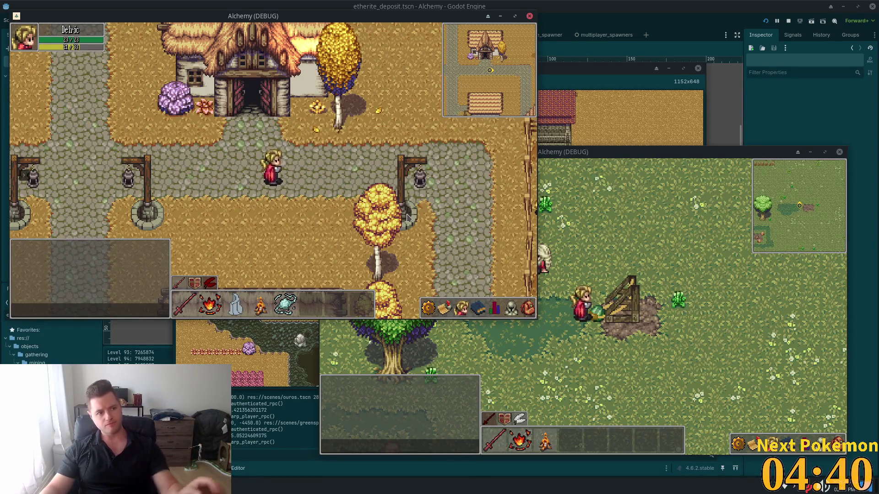
Walk west past the bridge, south into the flower-field farm, then east back across the bridge.
{"action": "key", "text": "a"}
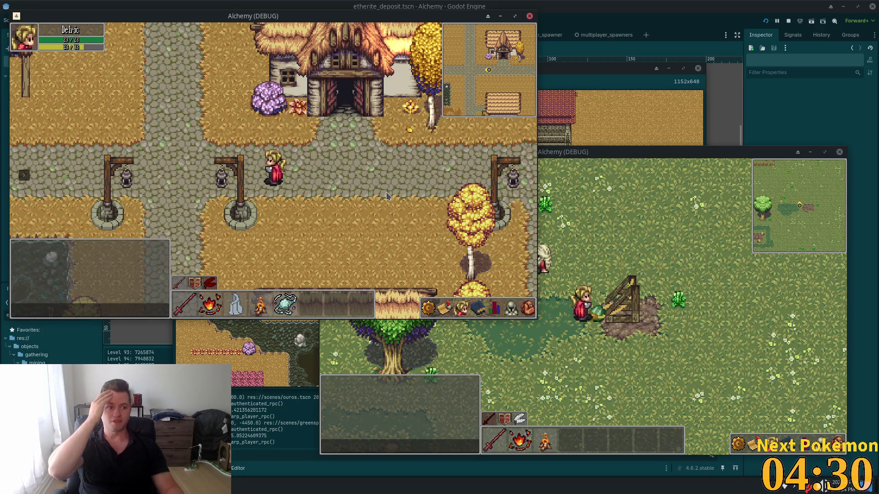
{"action": "key", "text": "a"}
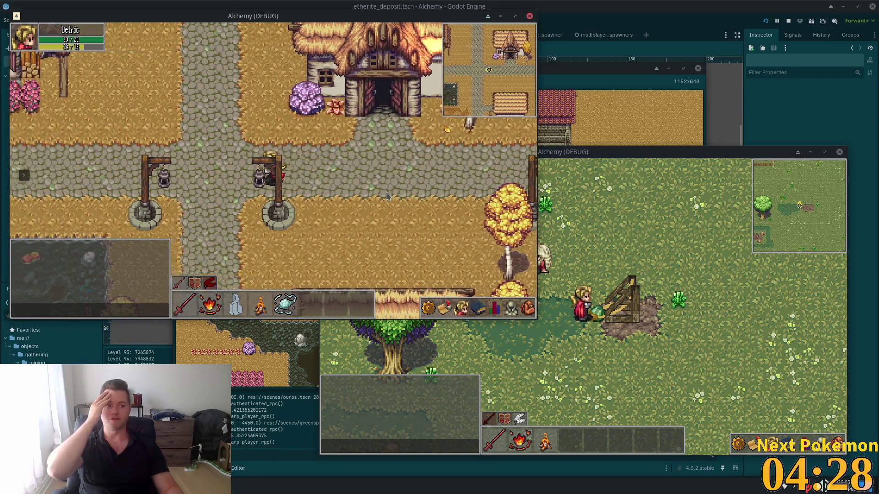
{"action": "key", "text": "a"}
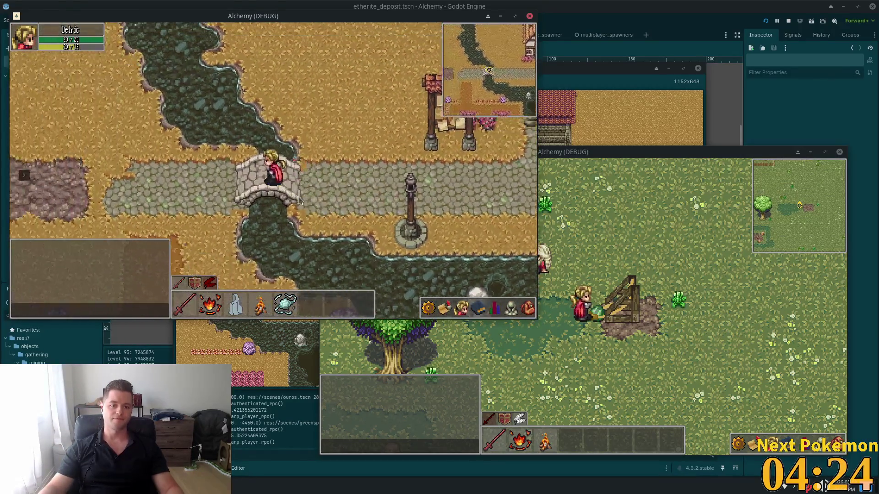
{"action": "key", "text": "s"}
{"action": "key", "text": "d"}
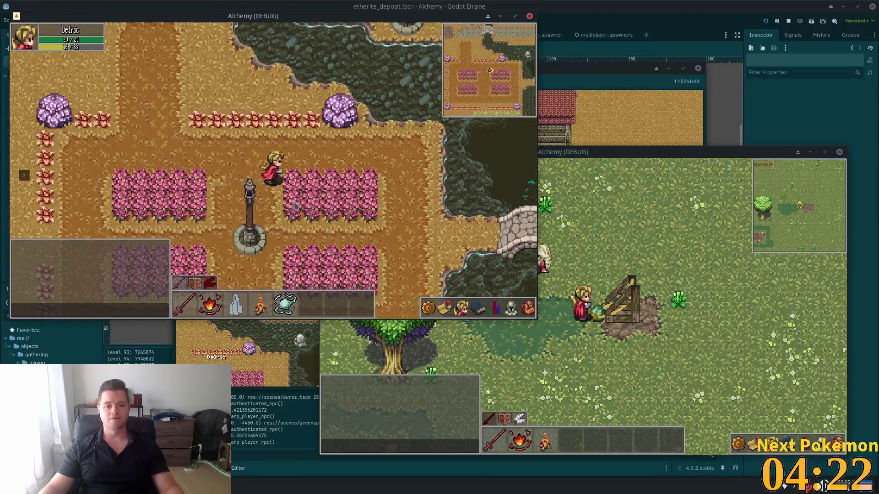
{"action": "key", "text": "d"}
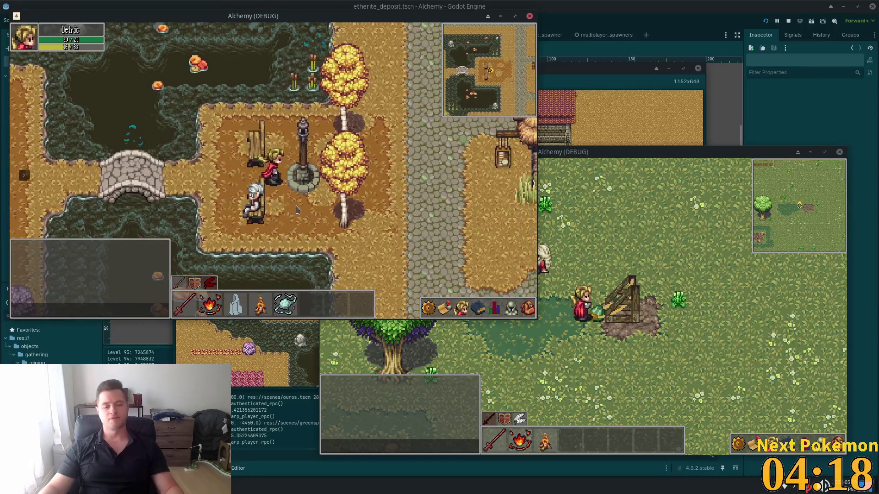
{"action": "key", "text": "d"}
{"action": "key", "text": "d"}
Head north up the cobblestone path, then west and north along the river.
{"action": "key", "text": "w"}
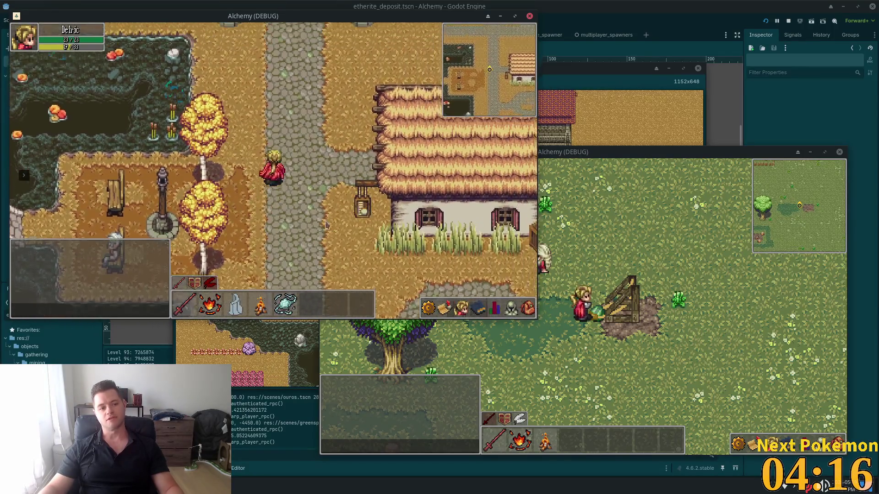
{"action": "key", "text": "w"}
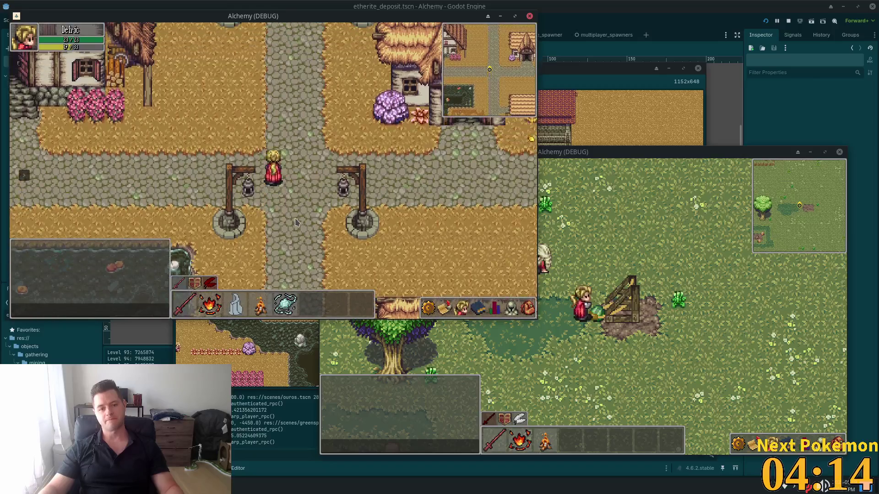
{"action": "key", "text": "a"}
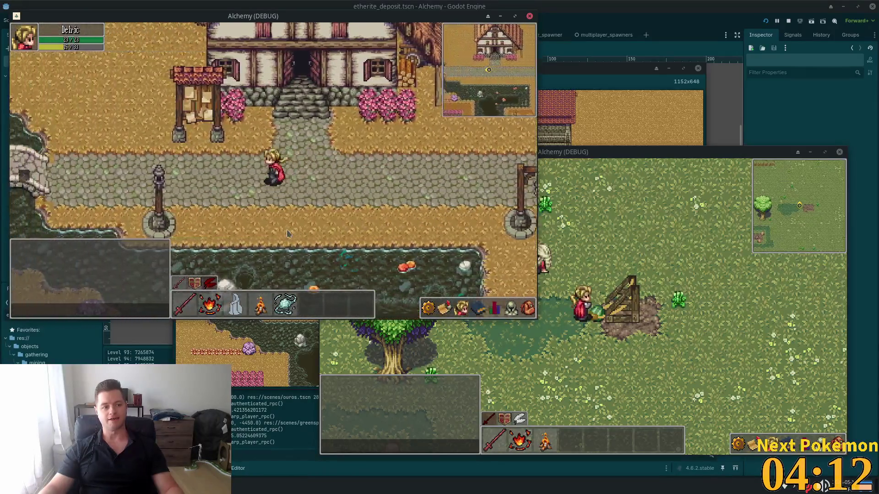
{"action": "key", "text": "w"}
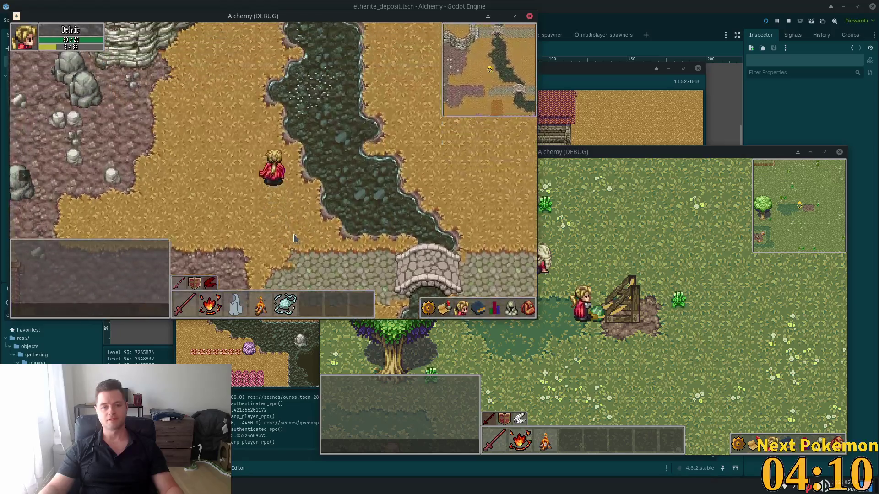
{"action": "key", "text": "w"}
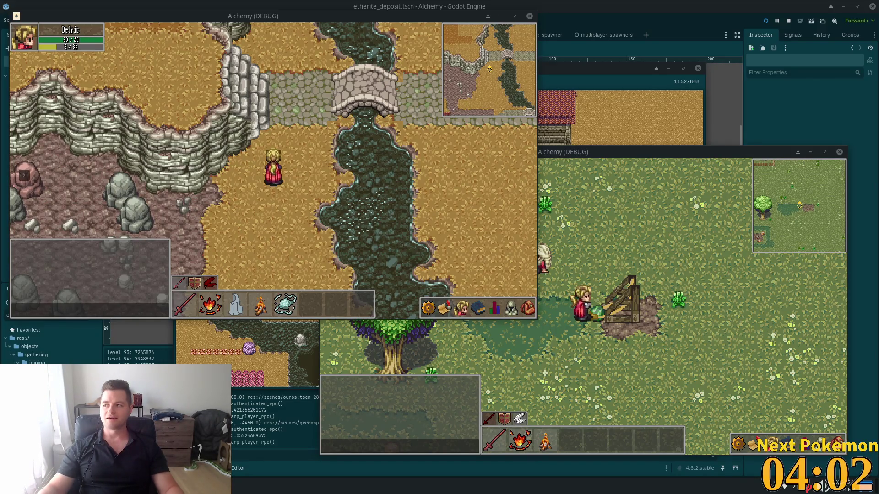
Cross the stone bridge north, walk east past the inn, then down and east along the road.
{"action": "key", "text": "Up"}
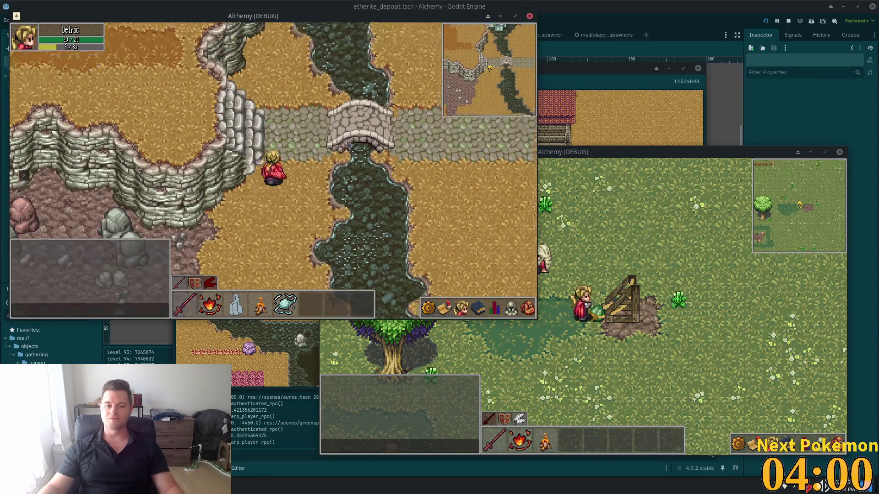
{"action": "key", "text": "Right"}
{"action": "key", "text": "Right"}
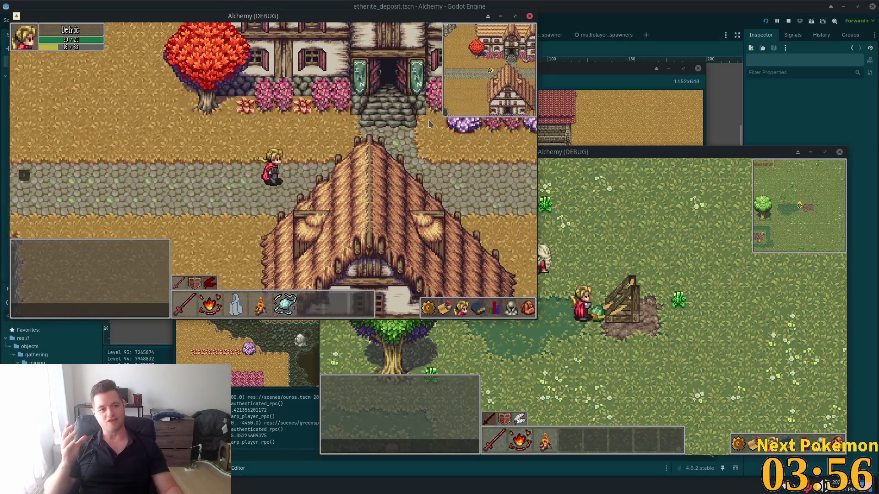
{"action": "key", "text": "Right"}
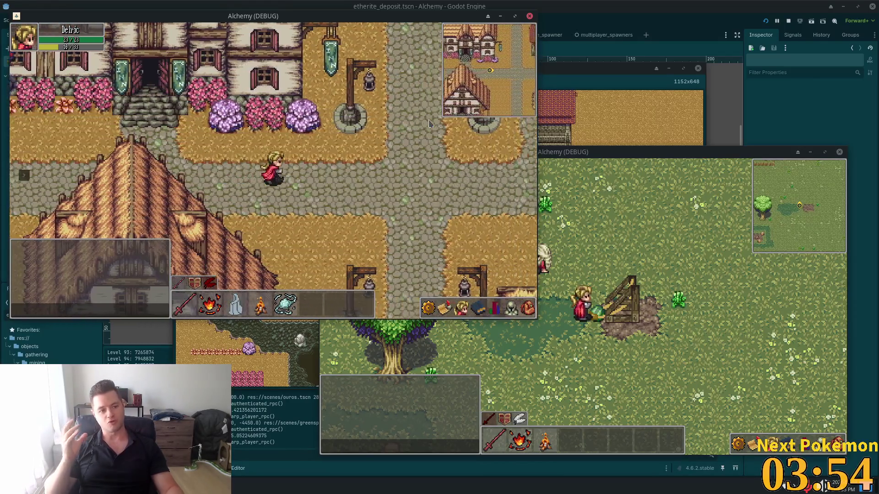
{"action": "key", "text": "Right"}
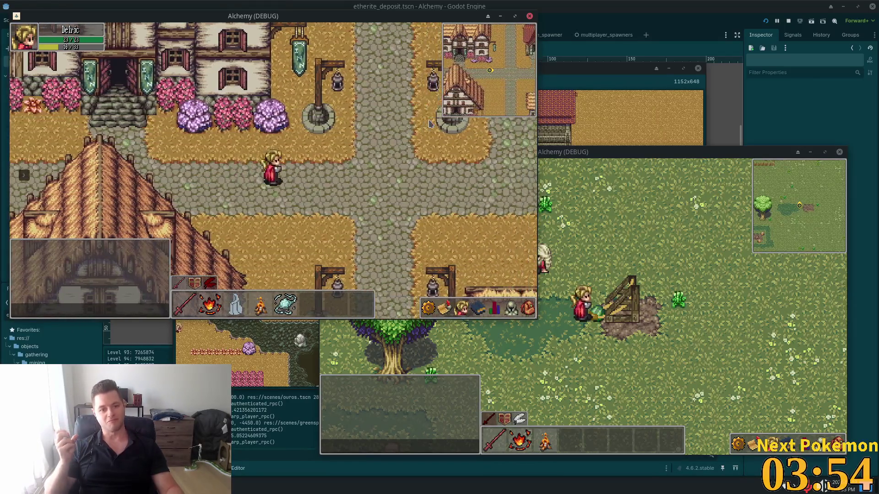
{"action": "key", "text": "Down"}
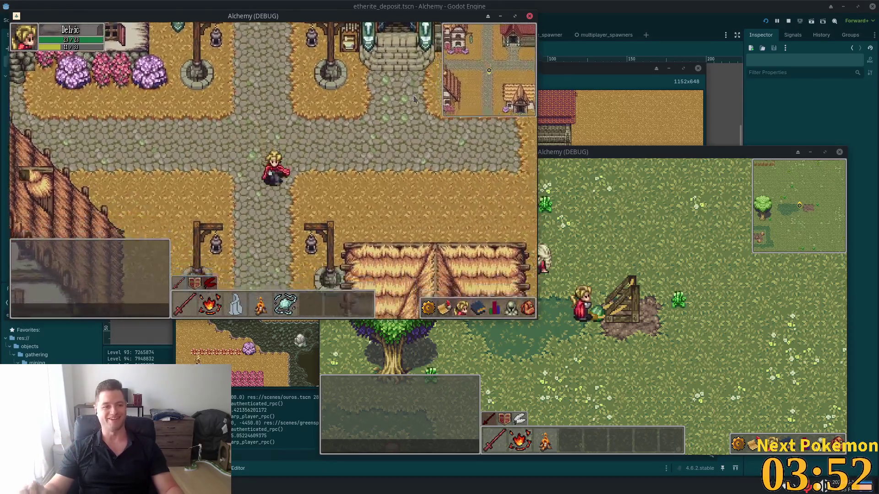
{"action": "key", "text": "Down"}
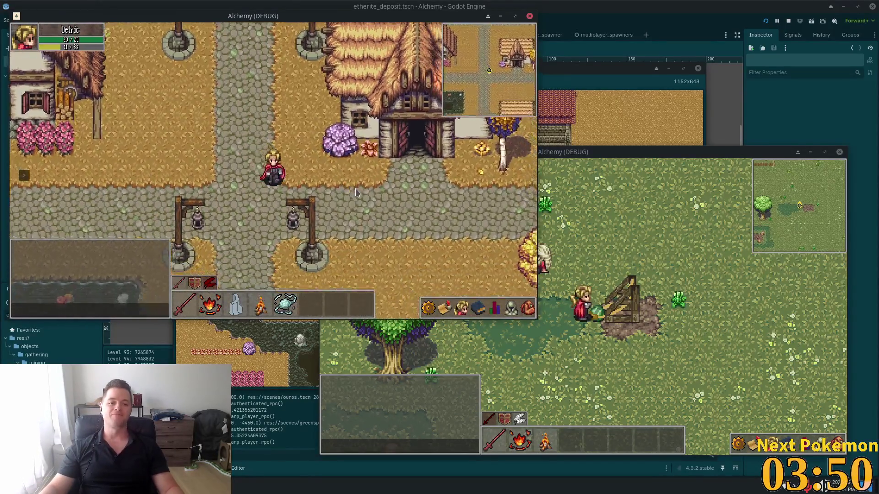
{"action": "key", "text": "Down"}
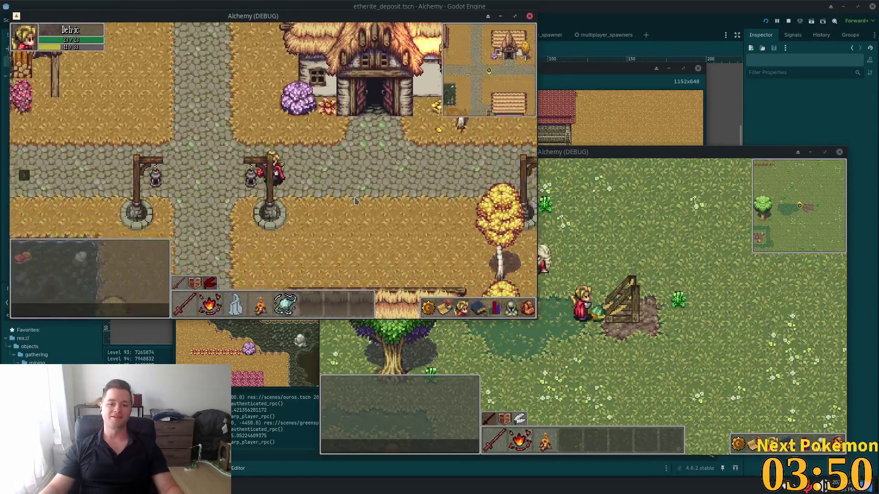
{"action": "key", "text": "Right"}
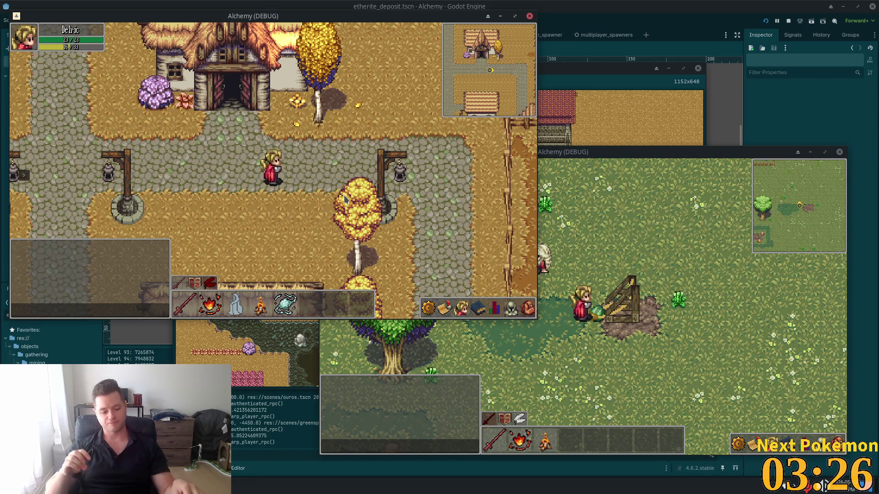
Walk west past the house and inn onto the stone bridge.
{"action": "key", "text": "Left"}
{"action": "key", "text": "Up"}
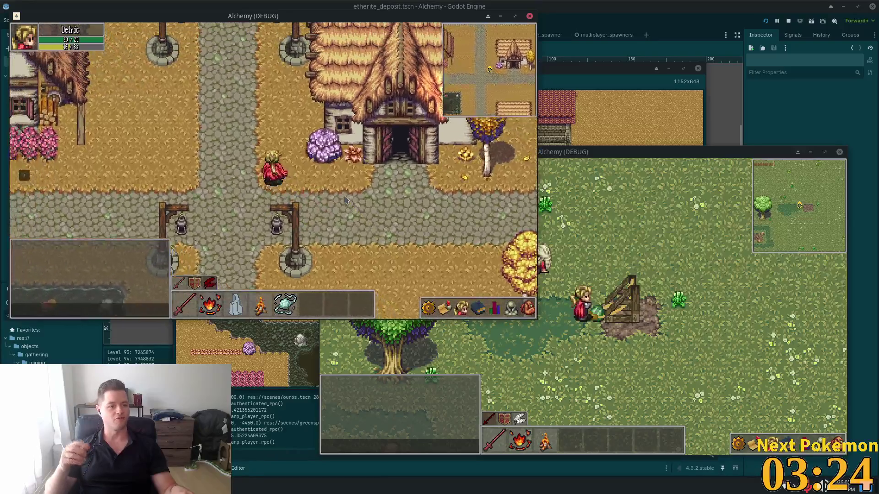
{"action": "key", "text": "Up"}
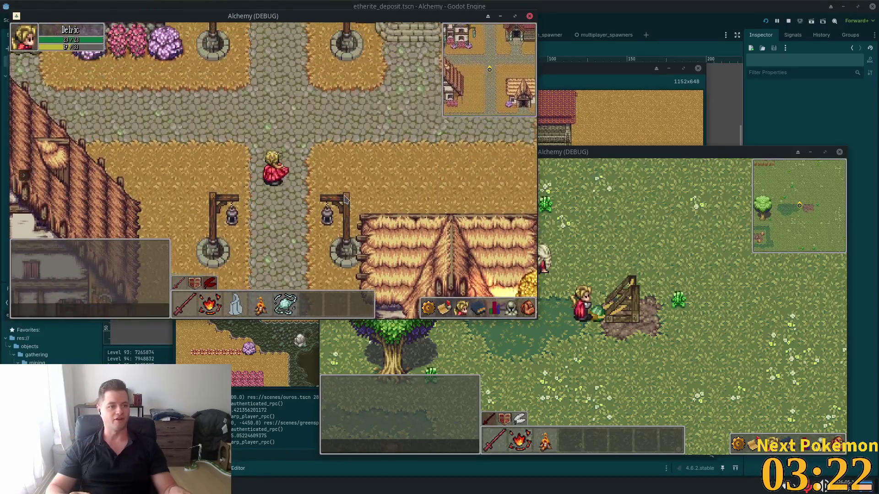
{"action": "key", "text": "Left"}
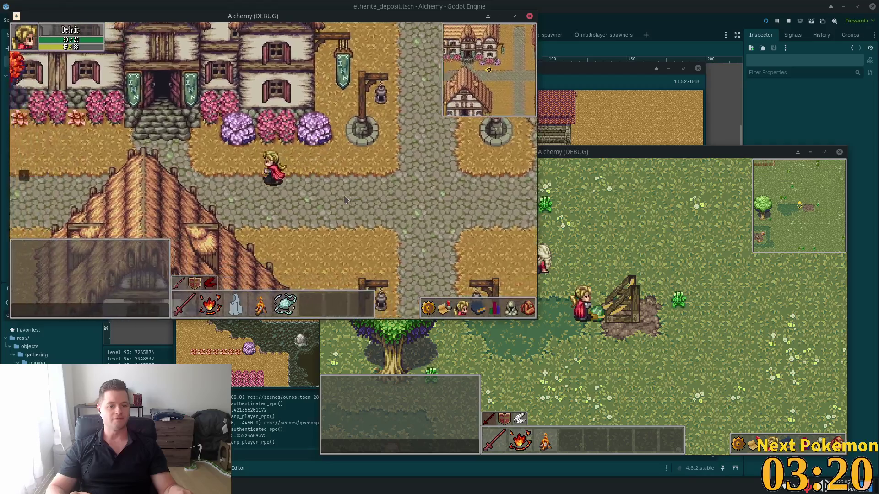
{"action": "key", "text": "Left"}
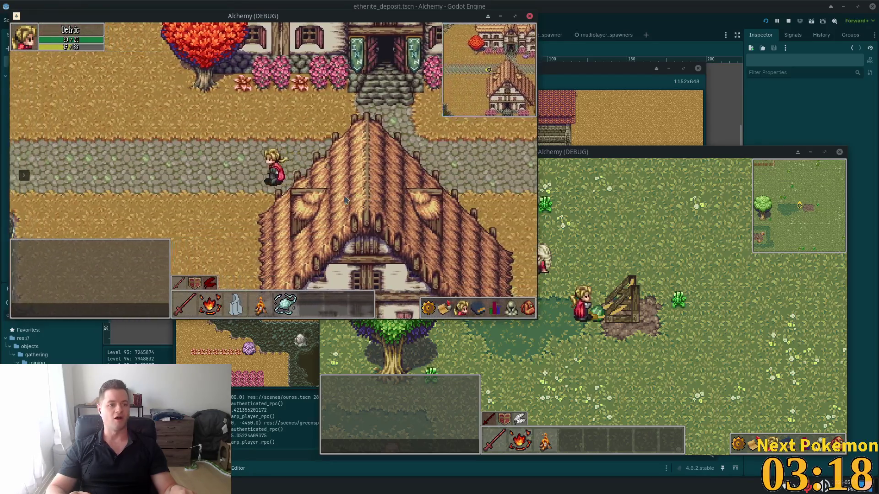
{"action": "key", "text": "Left"}
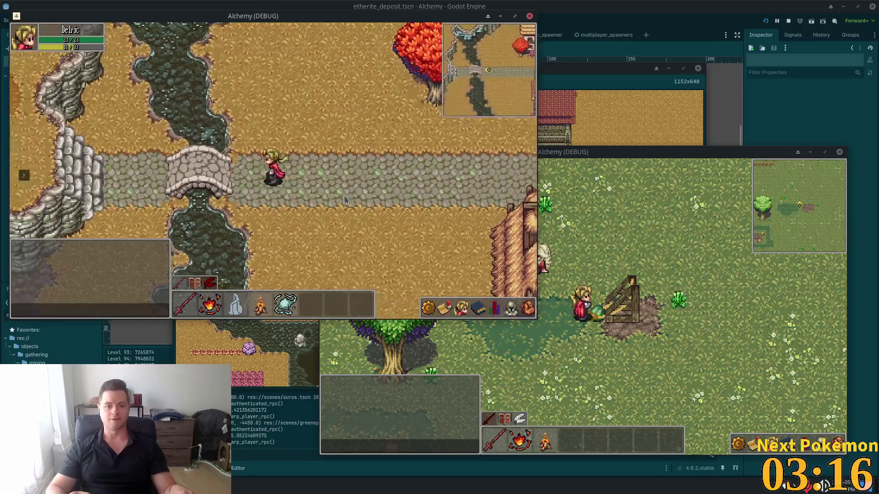
{"action": "key", "text": "Left"}
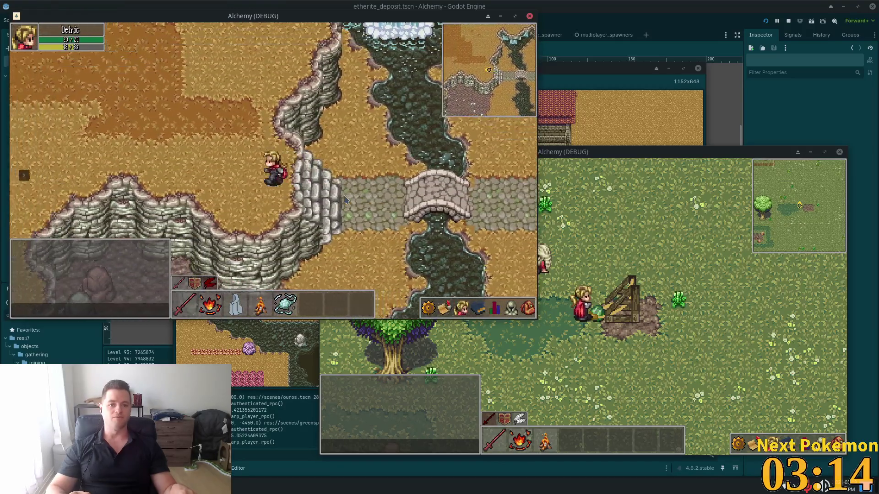
Walk back east through town to the crossroads and south past the lamp posts.
{"action": "key", "text": "Right"}
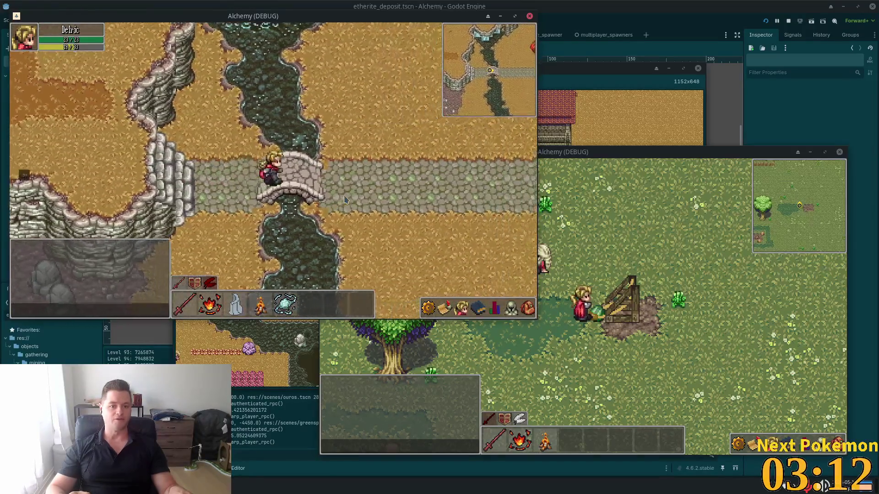
{"action": "key", "text": "Right"}
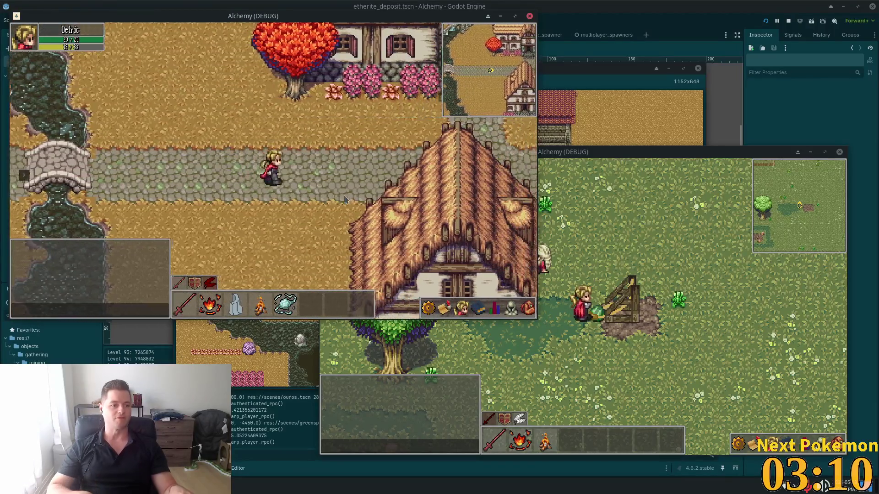
{"action": "key", "text": "Right"}
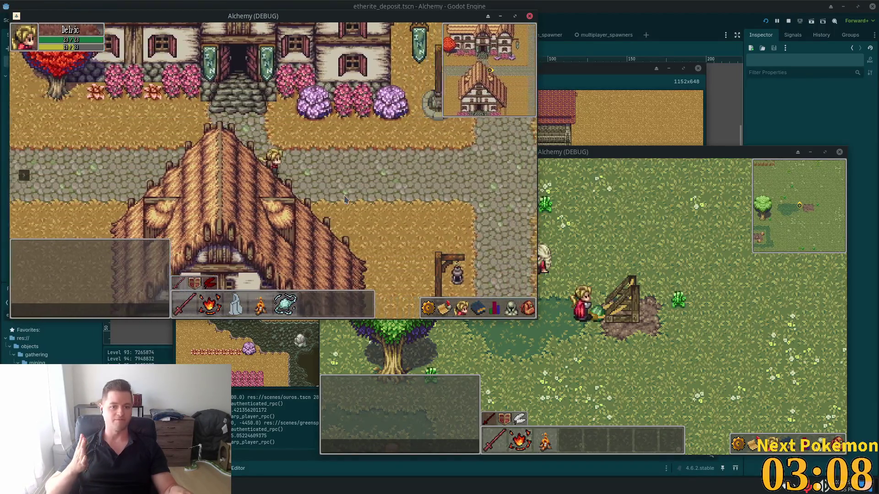
{"action": "key", "text": "Right"}
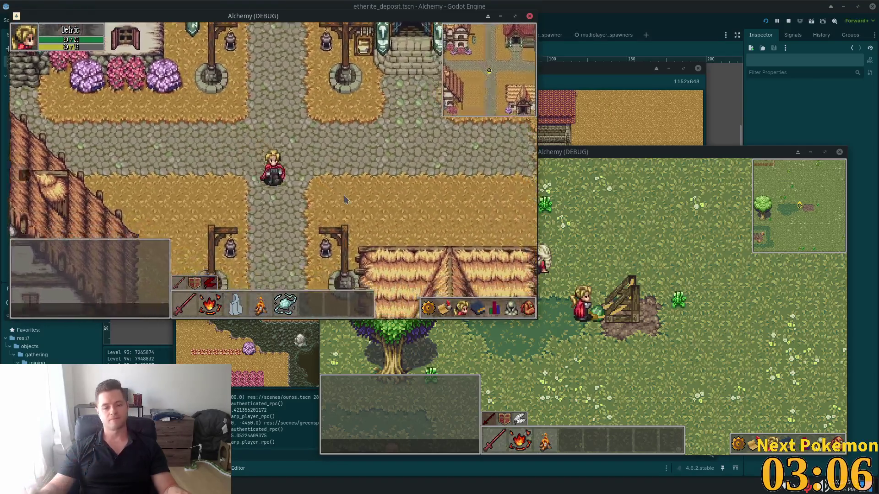
{"action": "key", "text": "Down"}
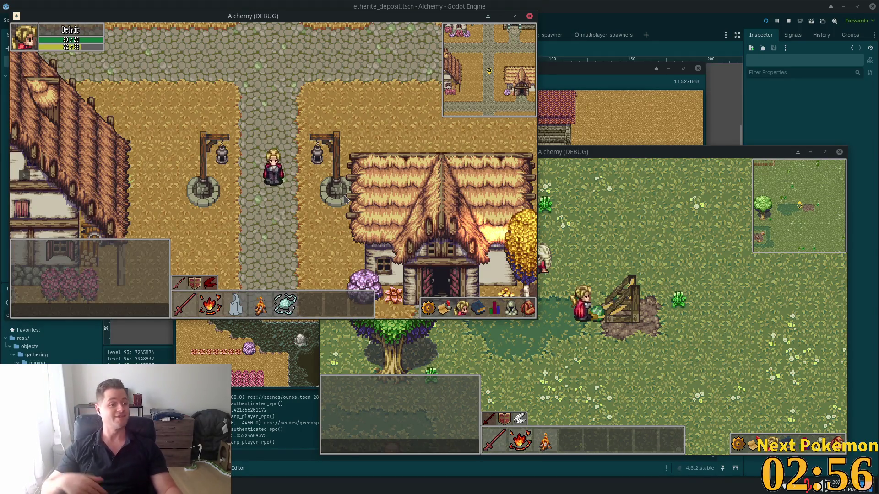
Run north and west to the stone bridge, then back east to the crossroads, draining mana.
{"action": "key", "text": "w"}
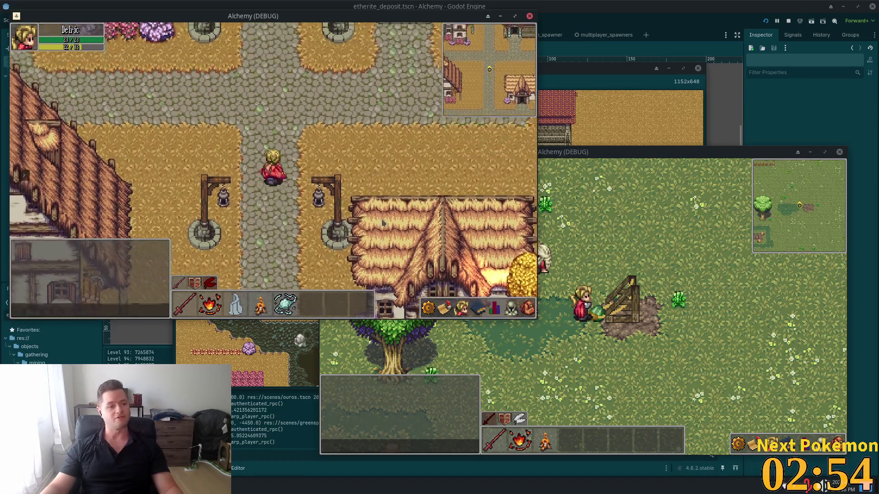
{"action": "key", "text": "a"}
{"action": "key", "text": "a"}
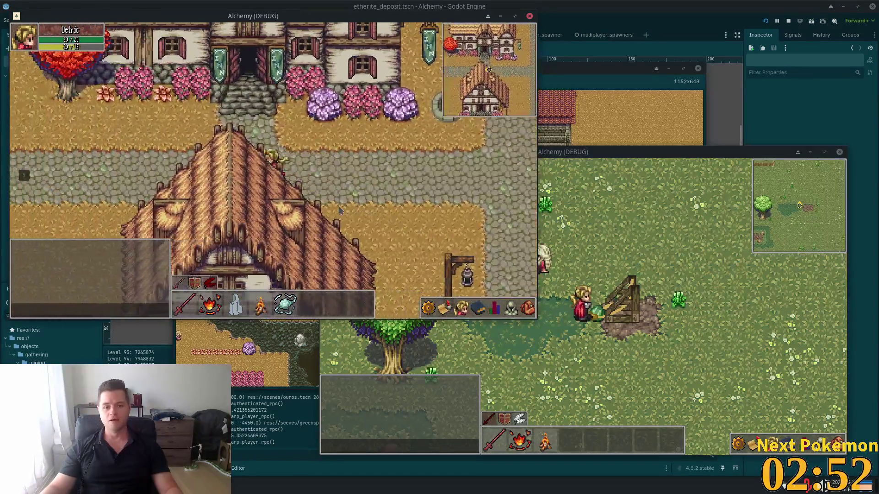
{"action": "key", "text": "a"}
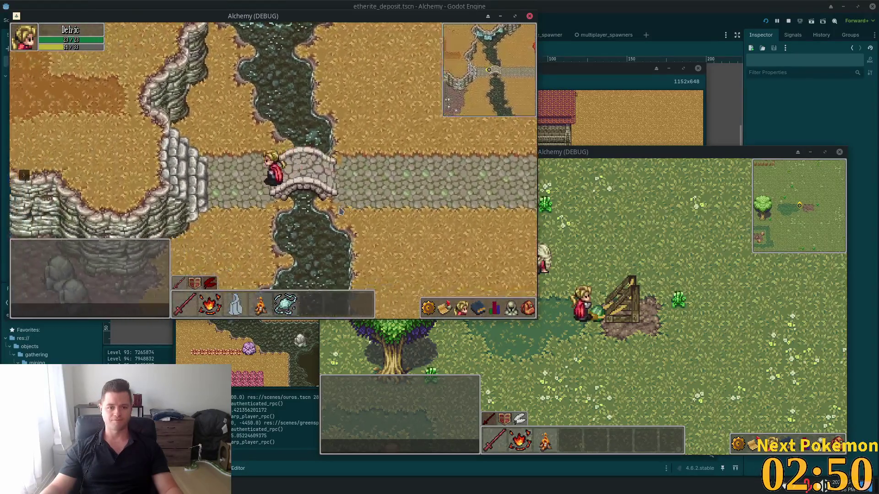
{"action": "key", "text": "d"}
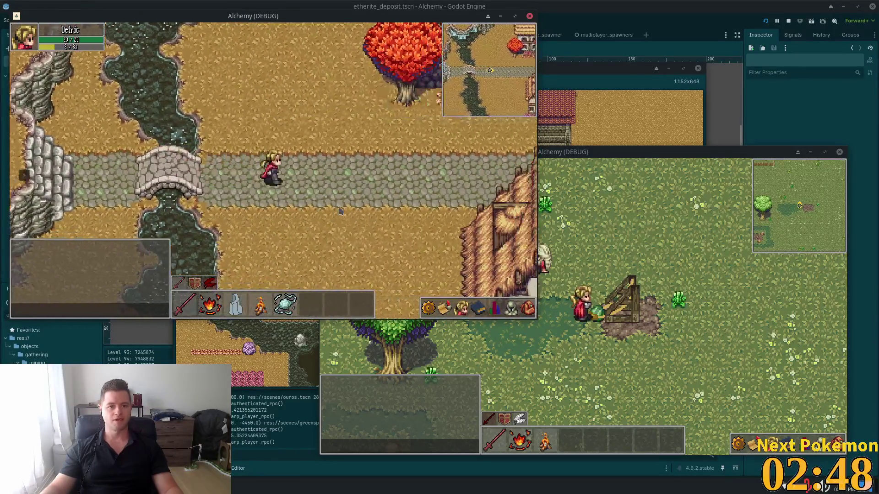
{"action": "key", "text": "d"}
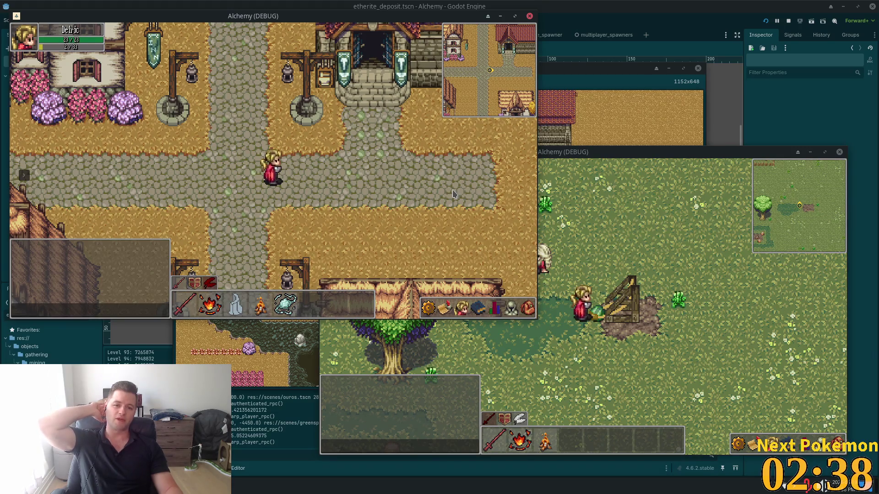
Run west onto the stone bridge and step back and forth across it.
{"action": "key", "text": "a"}
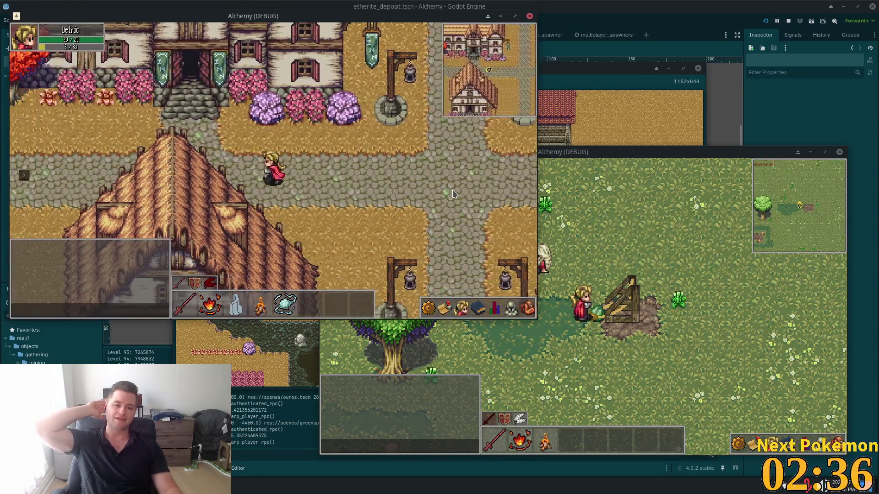
{"action": "key", "text": "a"}
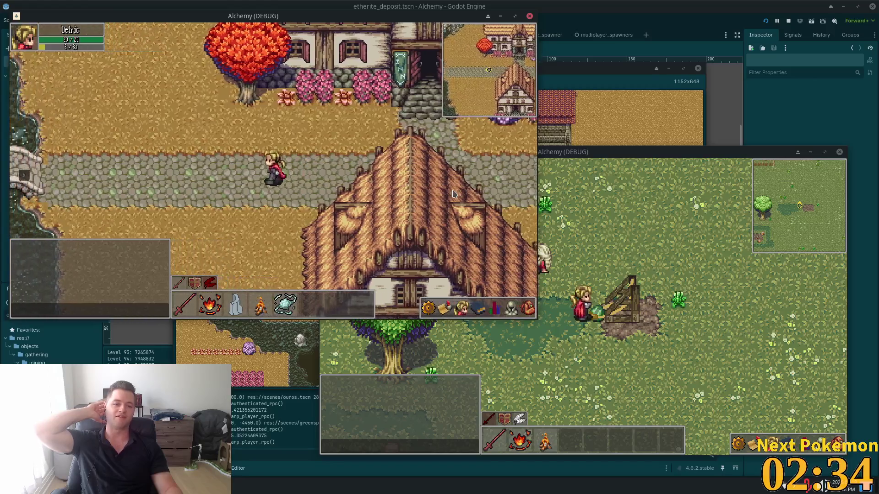
{"action": "key", "text": "a"}
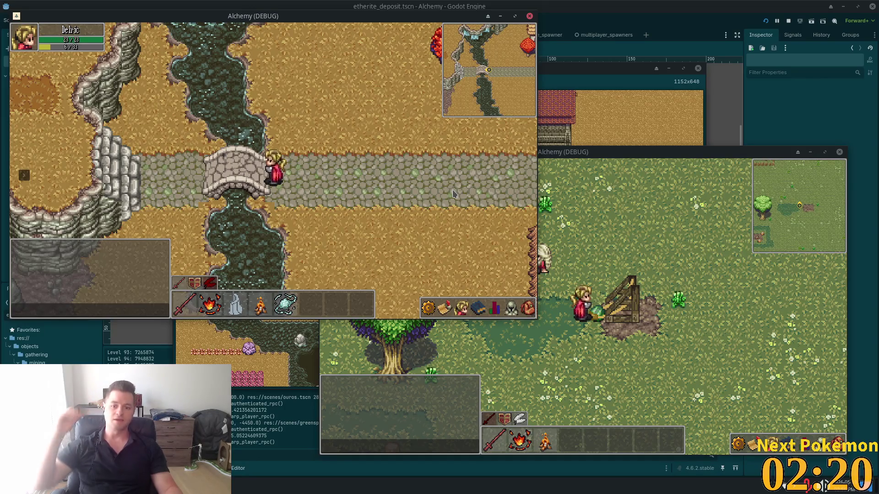
{"action": "key", "text": "a"}
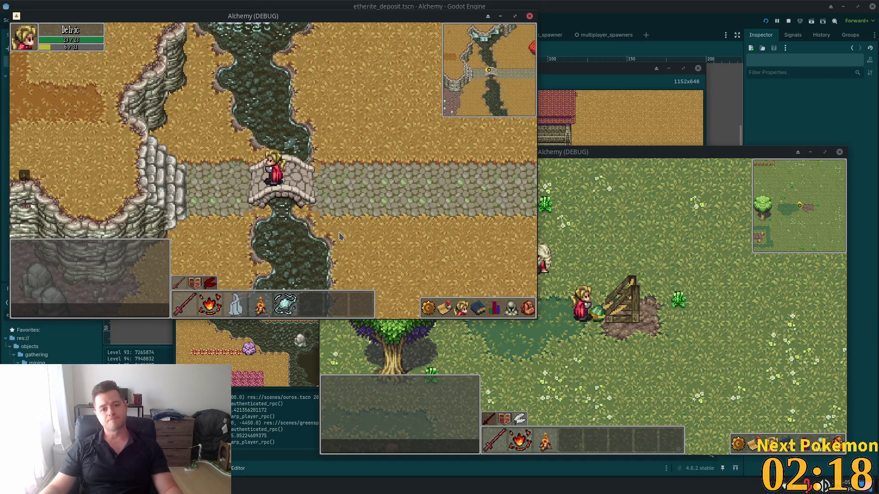
{"action": "key", "text": "d"}
{"action": "key", "text": "a"}
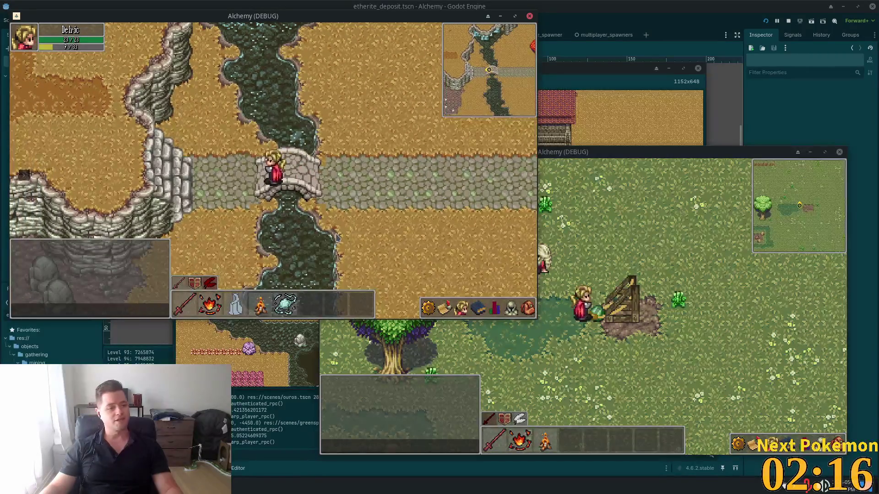
{"action": "key", "text": "d"}
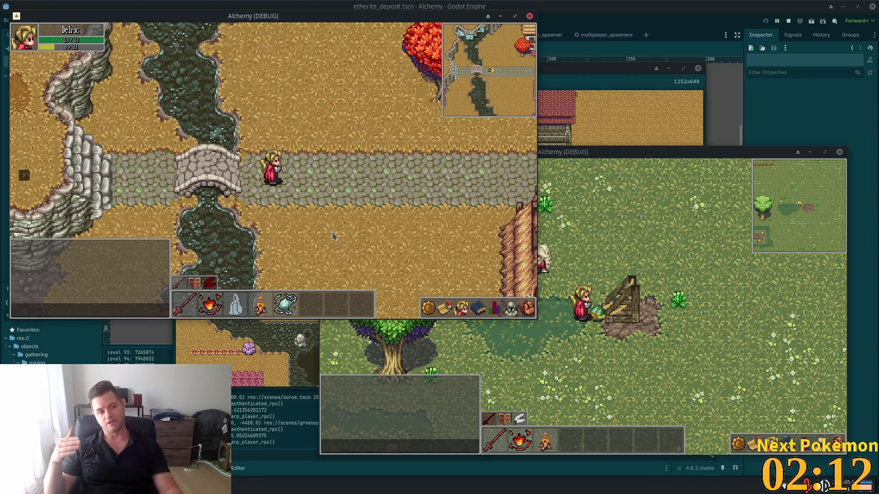
Walk east to the crossroads, south past the inn, then east toward the chicken yard.
{"action": "key", "text": "d"}
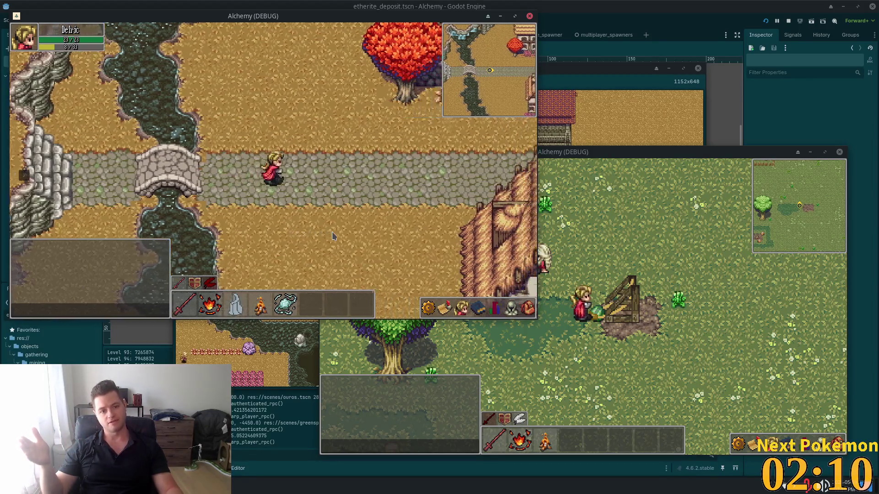
{"action": "key", "text": "d"}
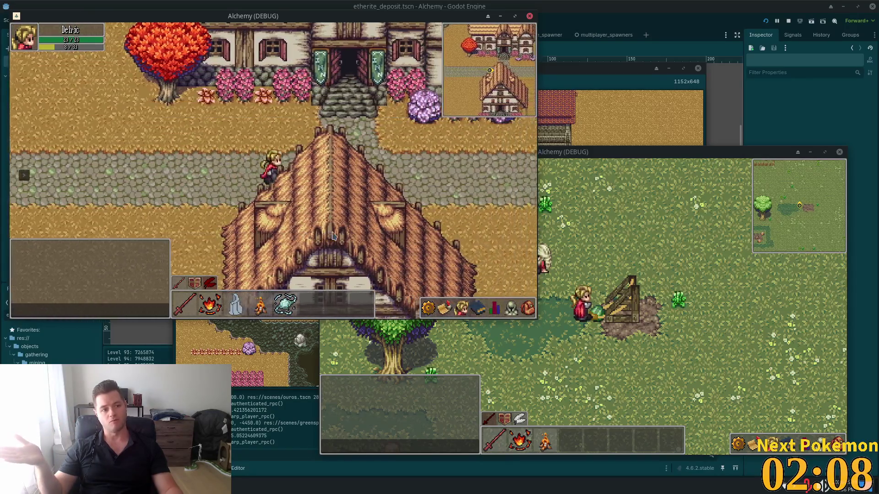
{"action": "key", "text": "d"}
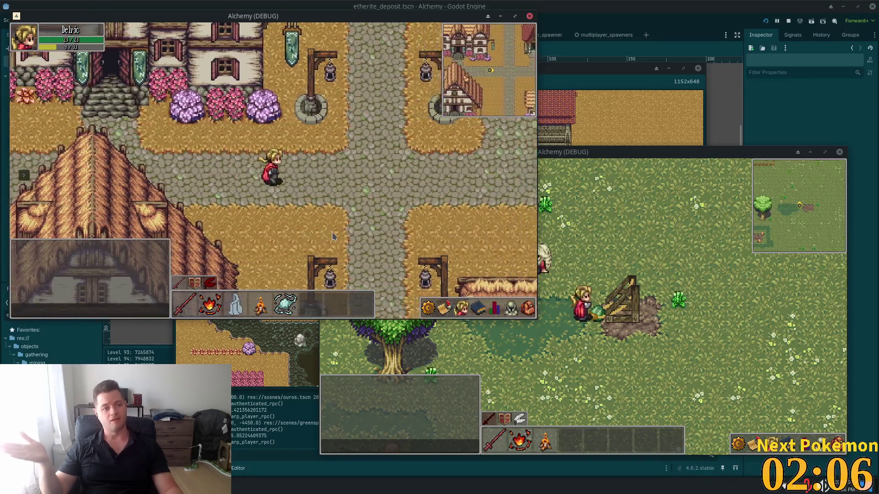
{"action": "key", "text": "s"}
{"action": "key", "text": "s"}
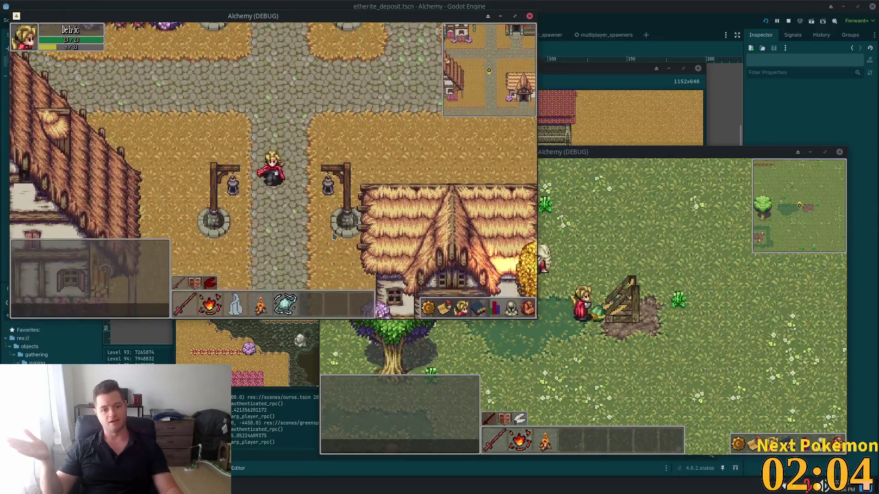
{"action": "key", "text": "s"}
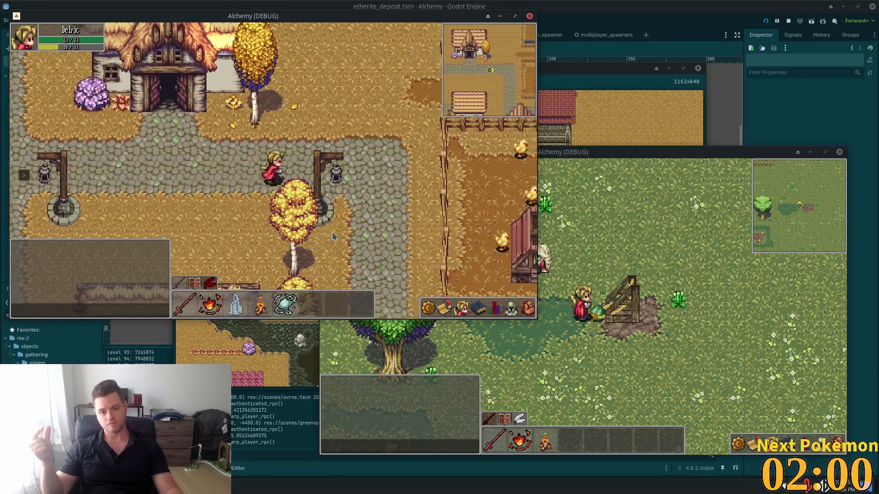
{"action": "key", "text": "d"}
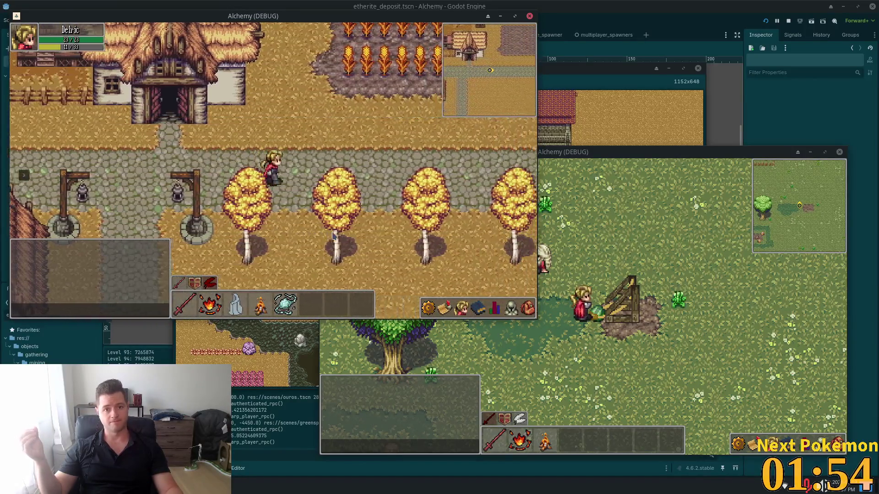
Walk east past the golden trees, then back west and north along the cobbled road.
{"action": "key", "text": "d"}
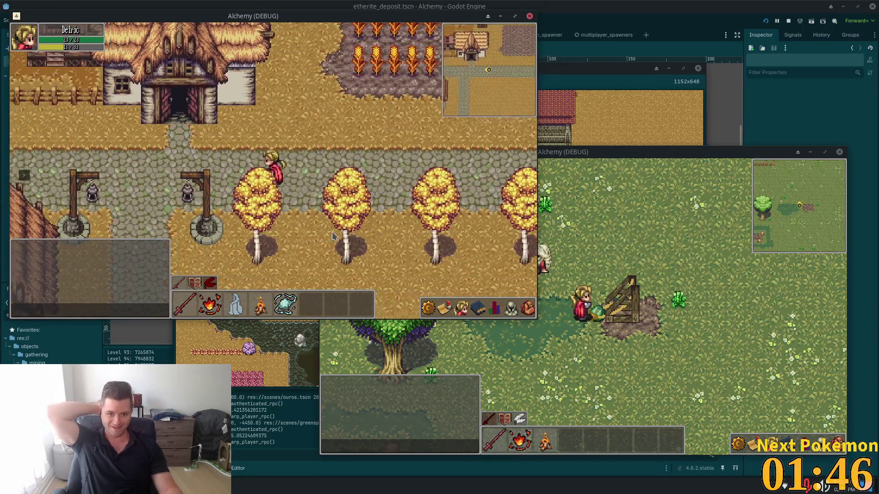
{"action": "key", "text": "a"}
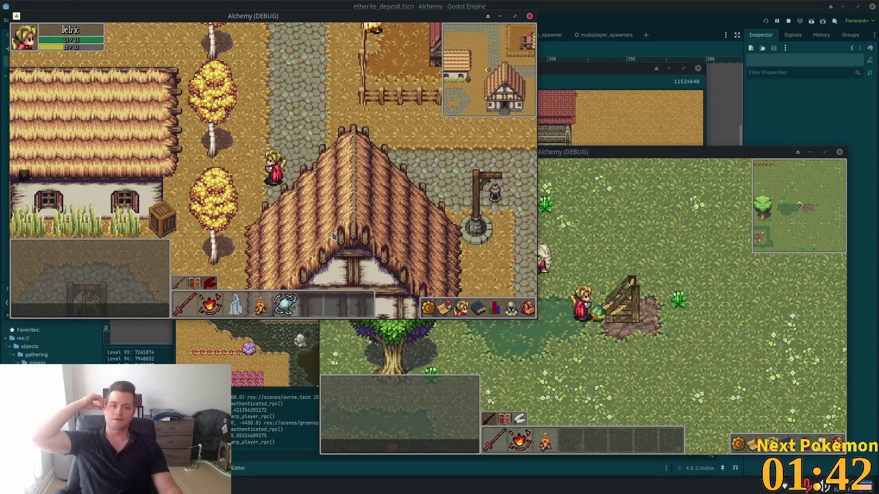
{"action": "key", "text": "w"}
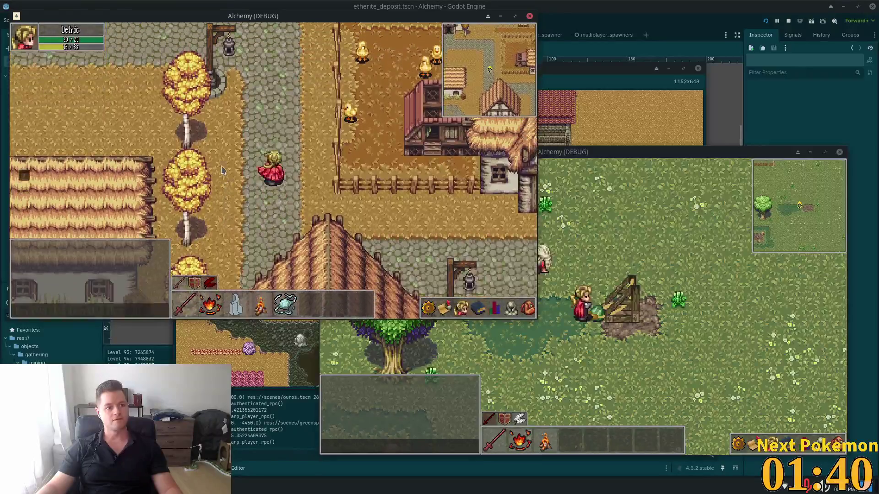
{"action": "key", "text": "a"}
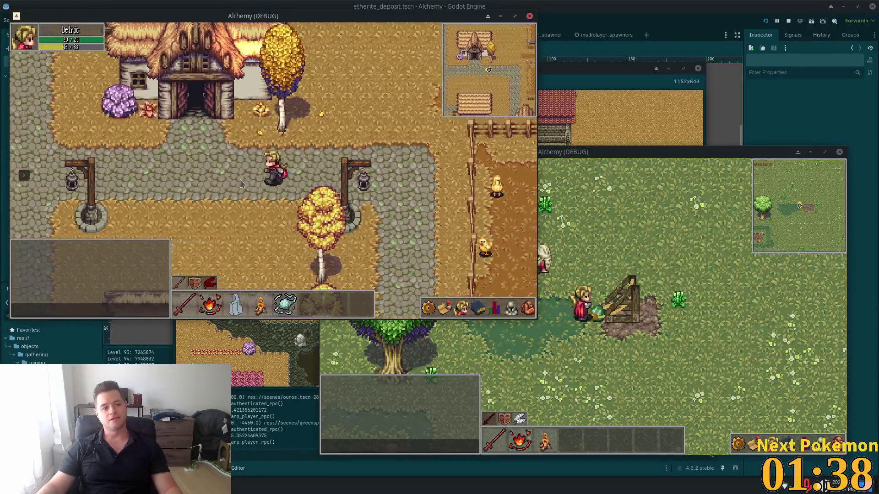
{"action": "key", "text": "a"}
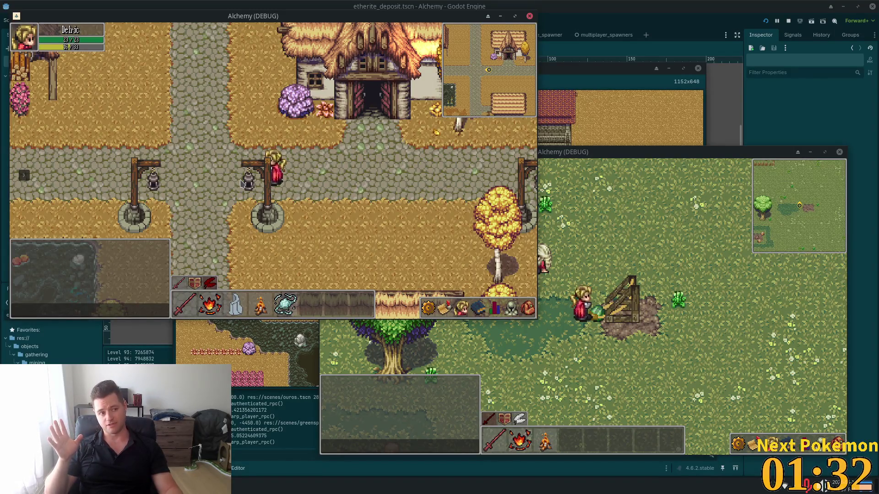
Continue west through town across the stream bridge toward the cliffs and stone bridge.
{"action": "key", "text": "Left"}
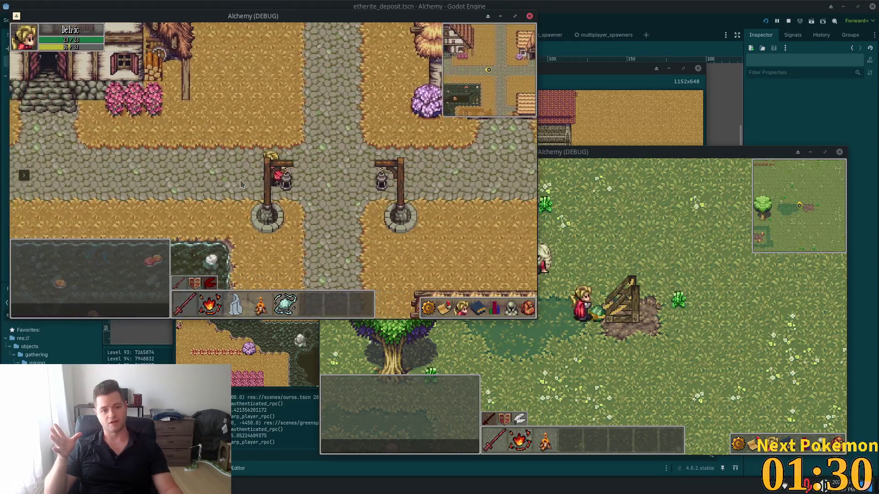
{"action": "key", "text": "Left"}
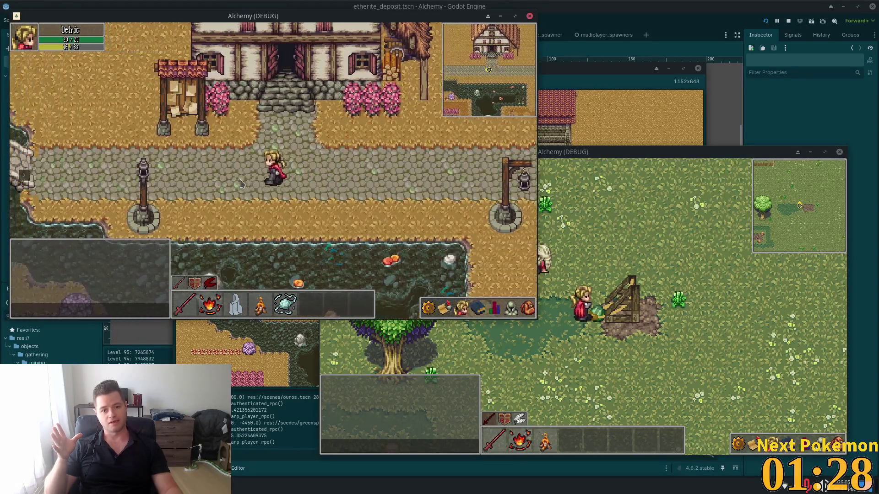
{"action": "key", "text": "Left"}
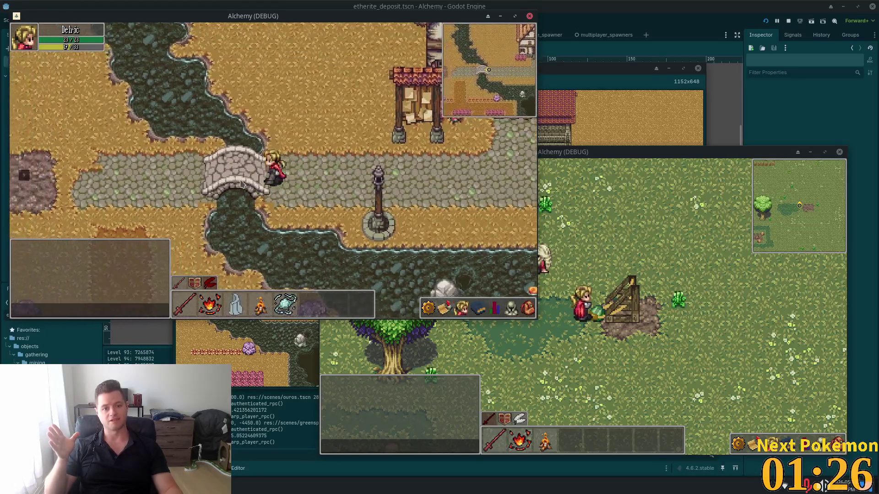
{"action": "key", "text": "Left"}
{"action": "key", "text": "Up"}
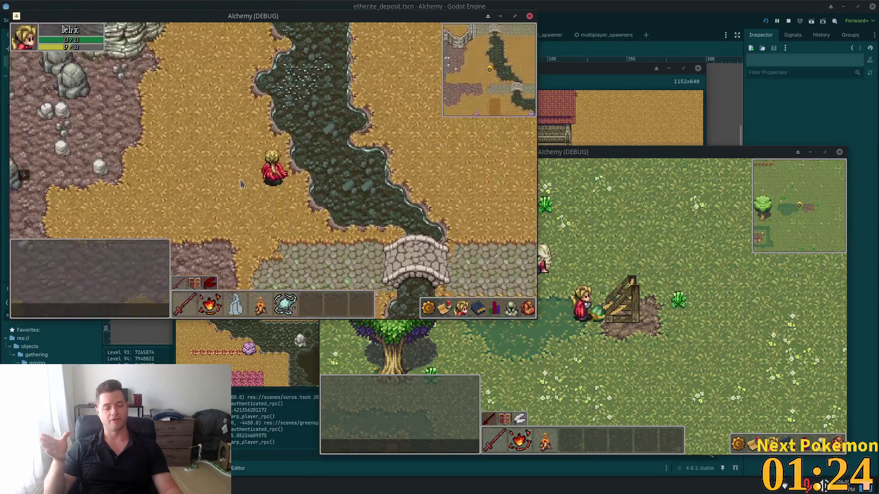
{"action": "key", "text": "Up"}
{"action": "key", "text": "Left"}
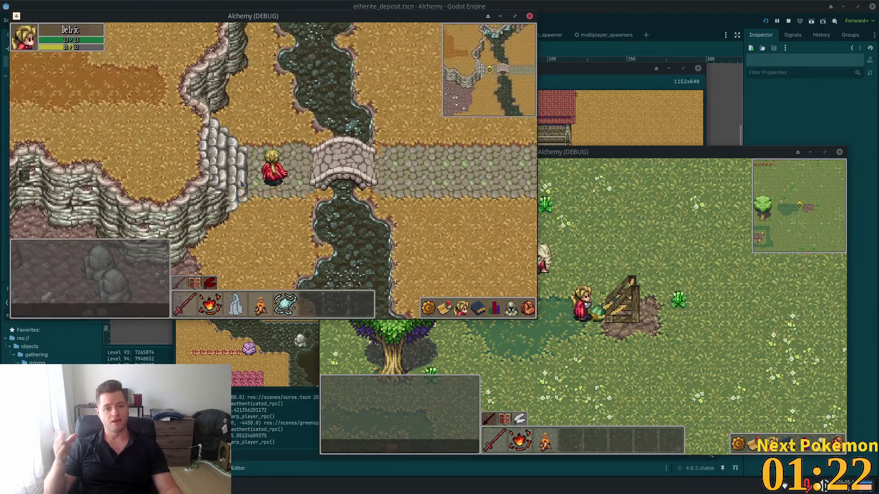
{"action": "key", "text": "Right"}
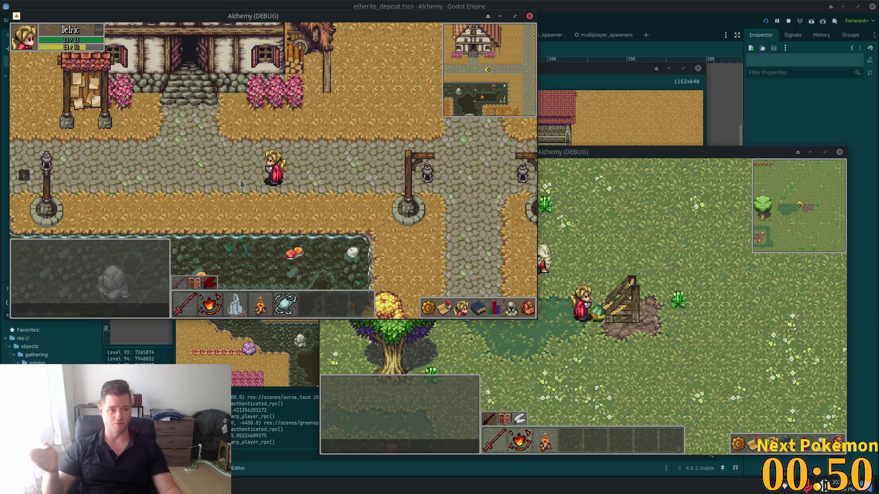
{"action": "key", "text": "a"}
{"action": "key", "text": "a"}
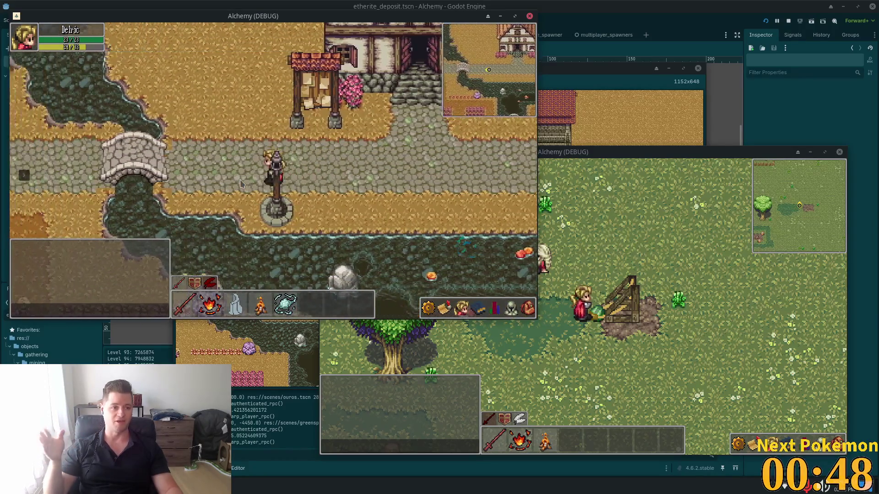
{"action": "key", "text": "a"}
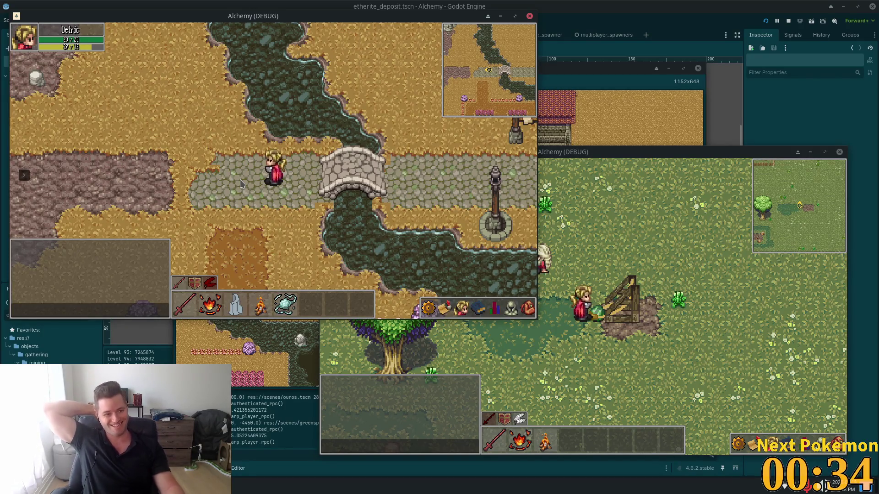
{"action": "key", "text": "w"}
{"action": "key", "text": "w"}
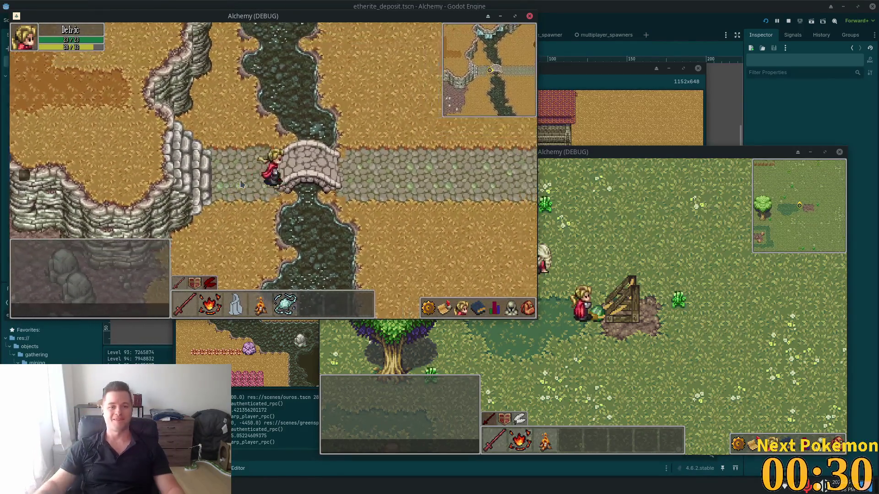
{"action": "key", "text": "d"}
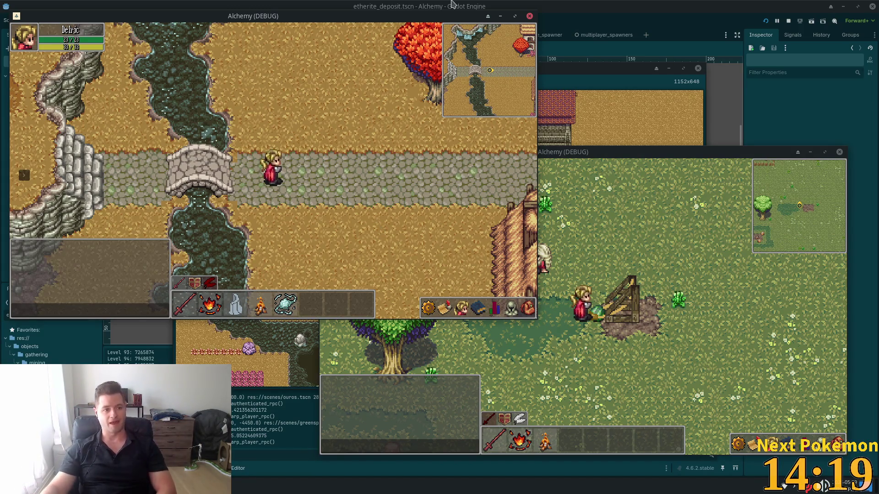
Walk east past the inn, south along the cobblestone path, then back north.
{"action": "key", "text": "d"}
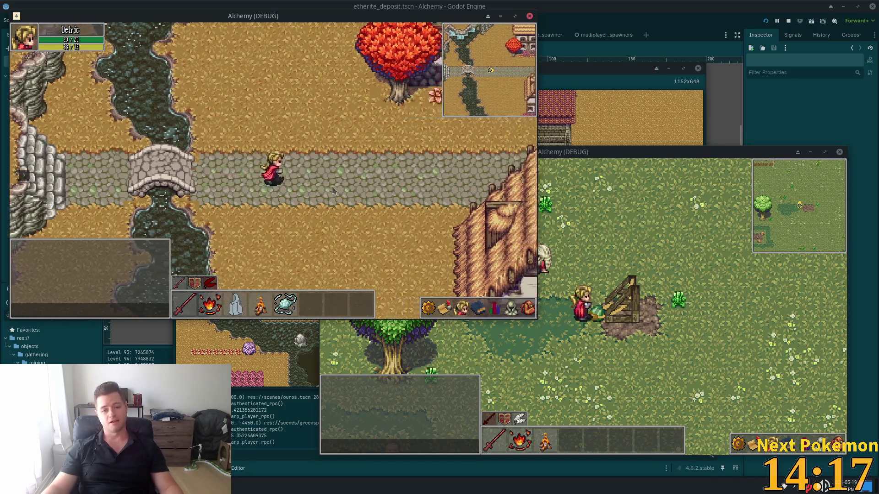
{"action": "key", "text": "d"}
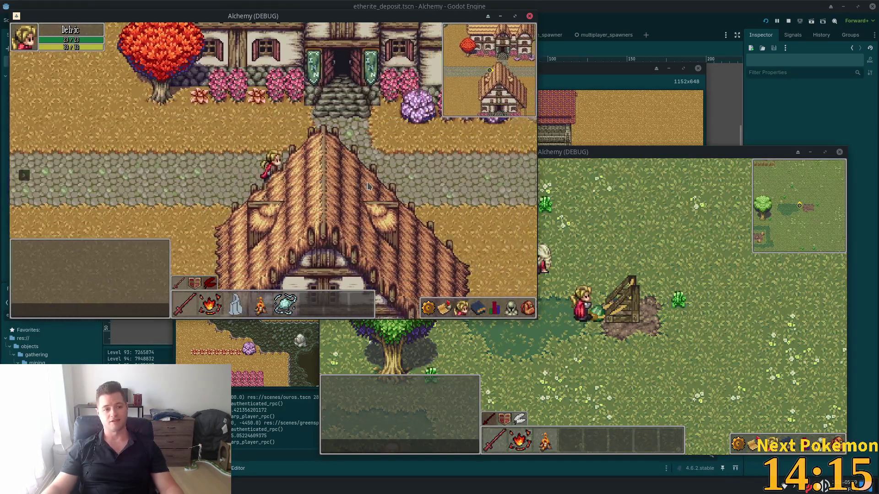
{"action": "key", "text": "d"}
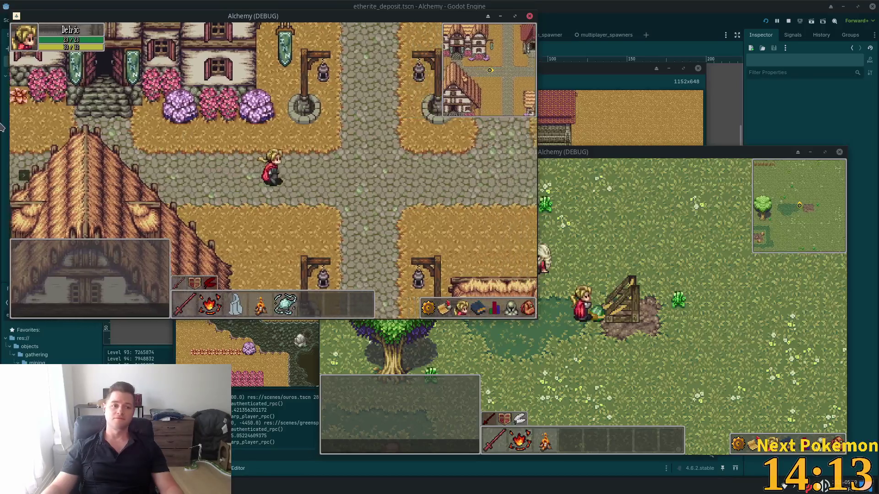
{"action": "key", "text": "s"}
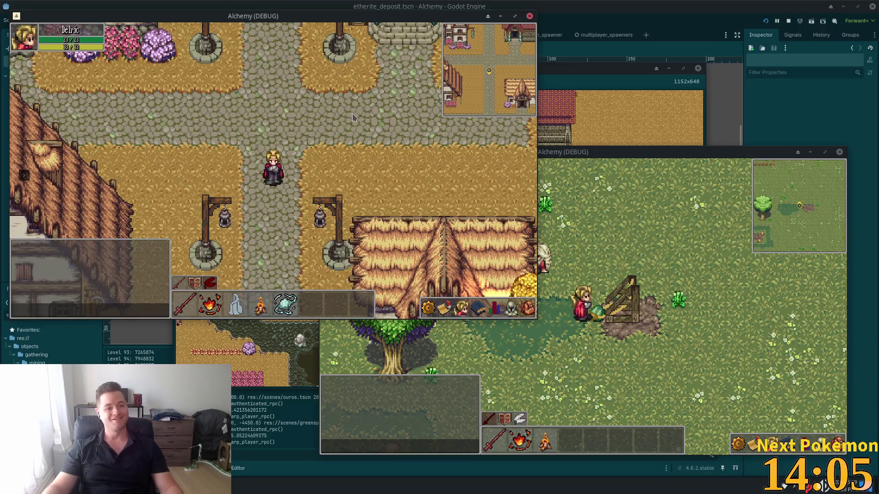
{"action": "key", "text": "s"}
{"action": "key", "text": "s"}
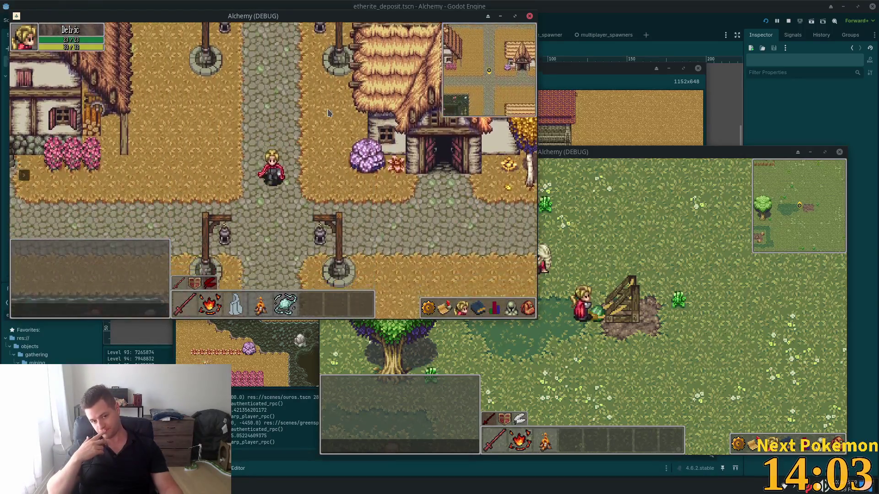
{"action": "key", "text": "w"}
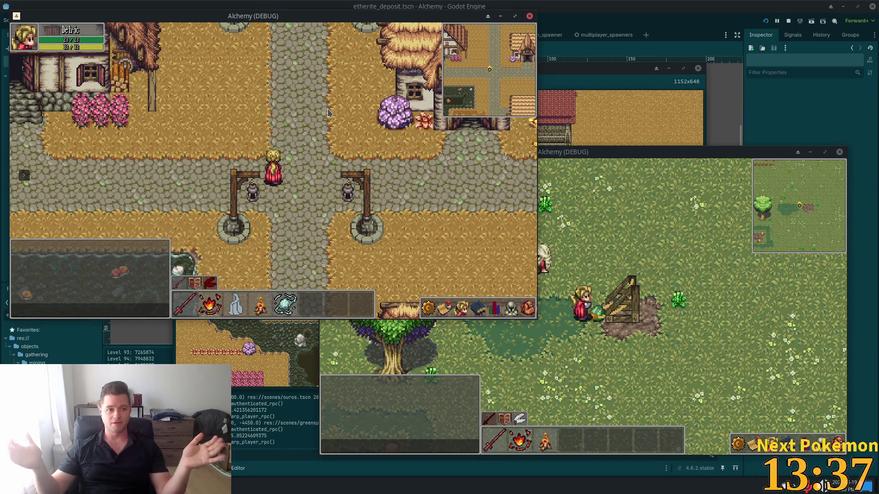
Walk west onto the bridge, then east and south down the road to the farmhouse.
{"action": "key", "text": "a"}
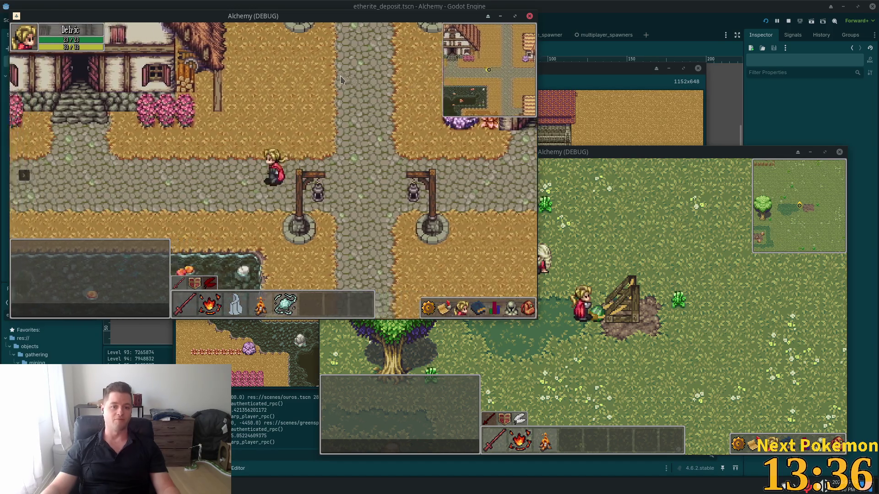
{"action": "key", "text": "a"}
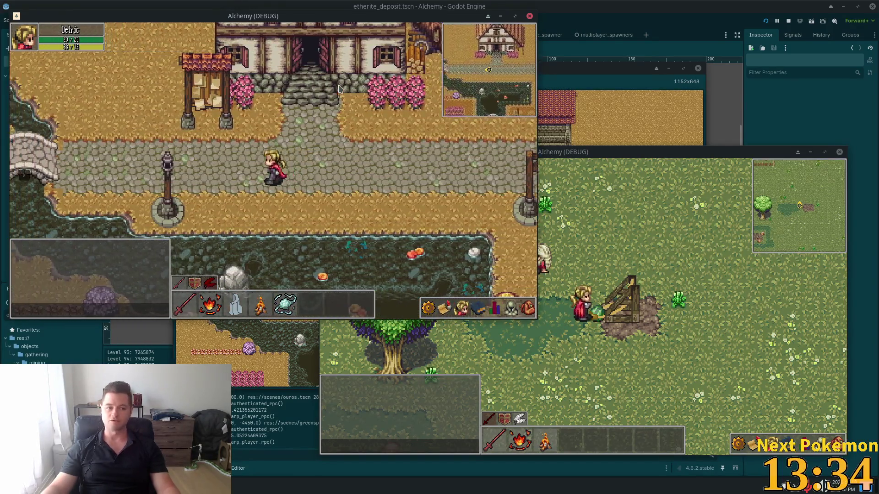
{"action": "key", "text": "a"}
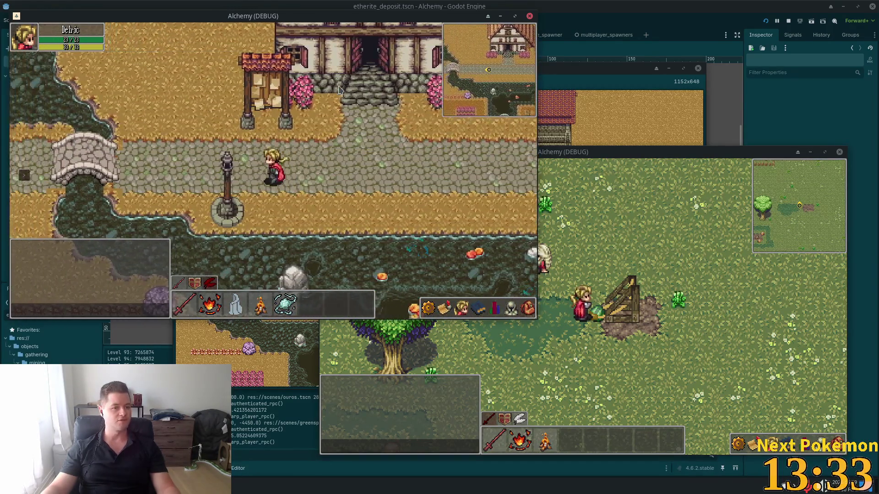
{"action": "key", "text": "w"}
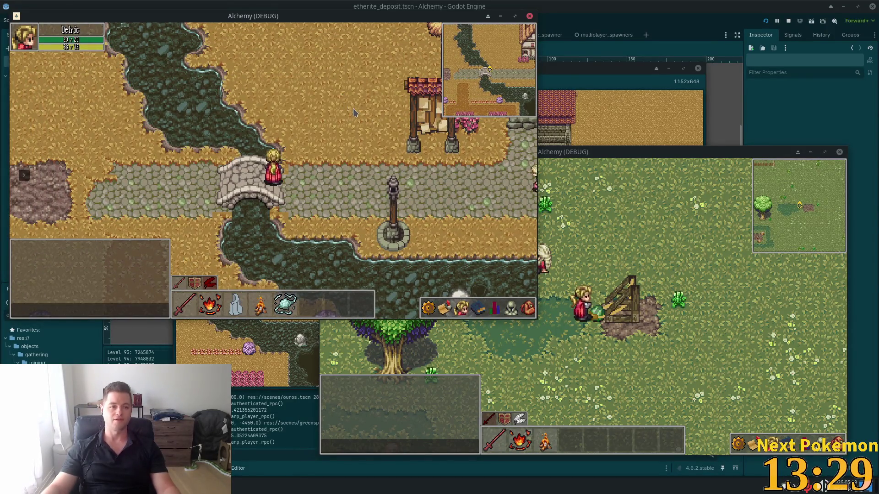
{"action": "key", "text": "d"}
{"action": "key", "text": "d"}
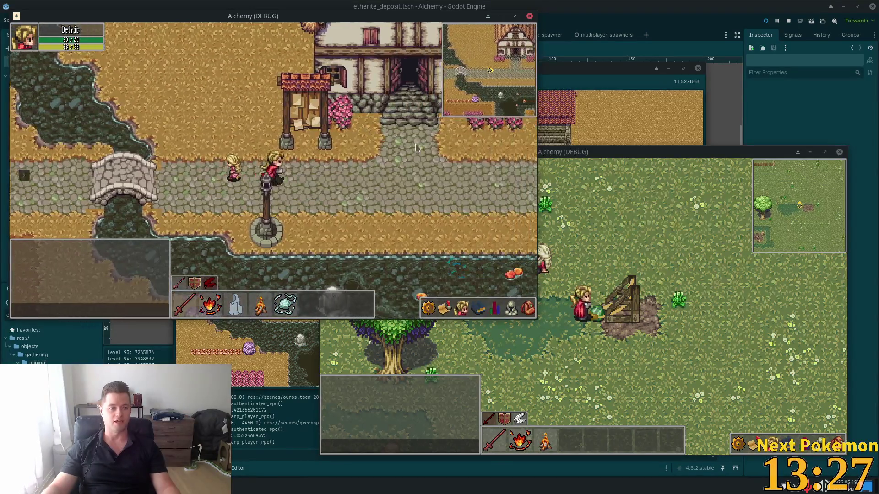
{"action": "key", "text": "d"}
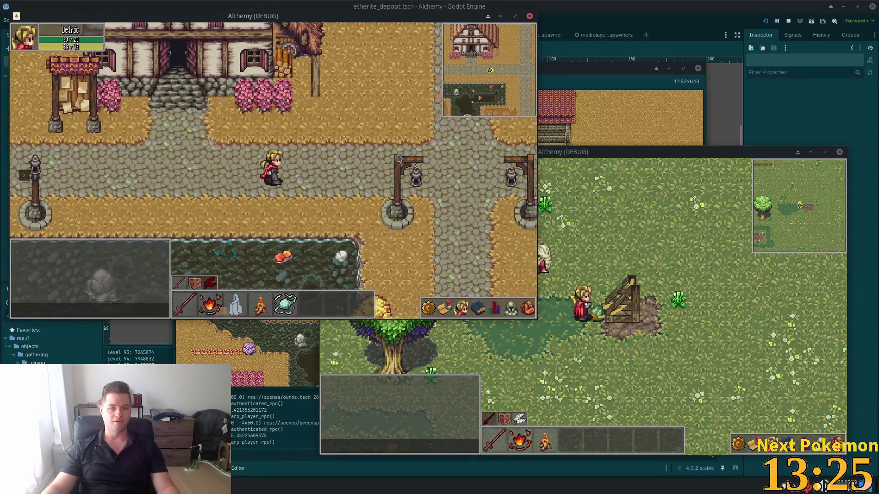
{"action": "key", "text": "Down"}
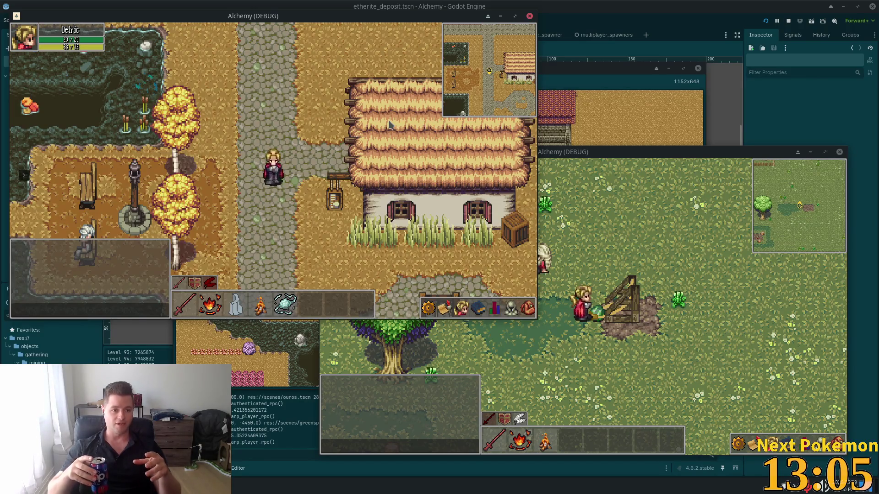
Walk the character north up the path, then west past the inn onto the stone bridge.
{"action": "key", "text": "w"}
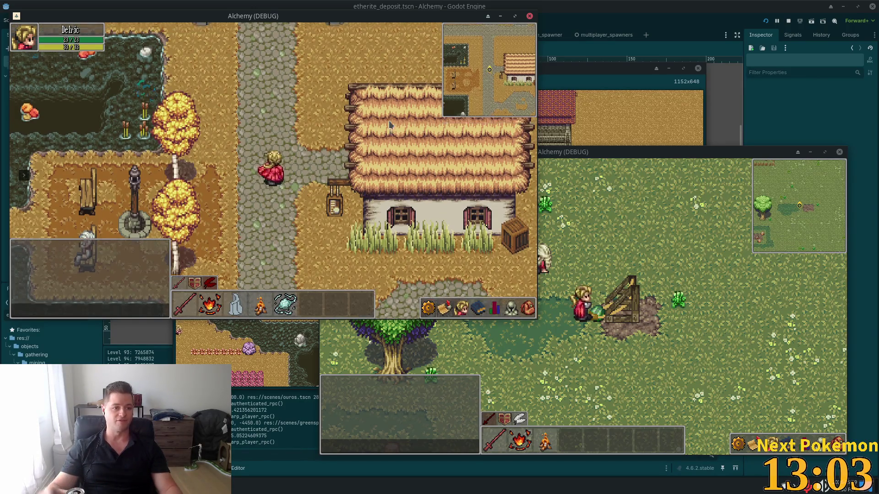
{"action": "key", "text": "w"}
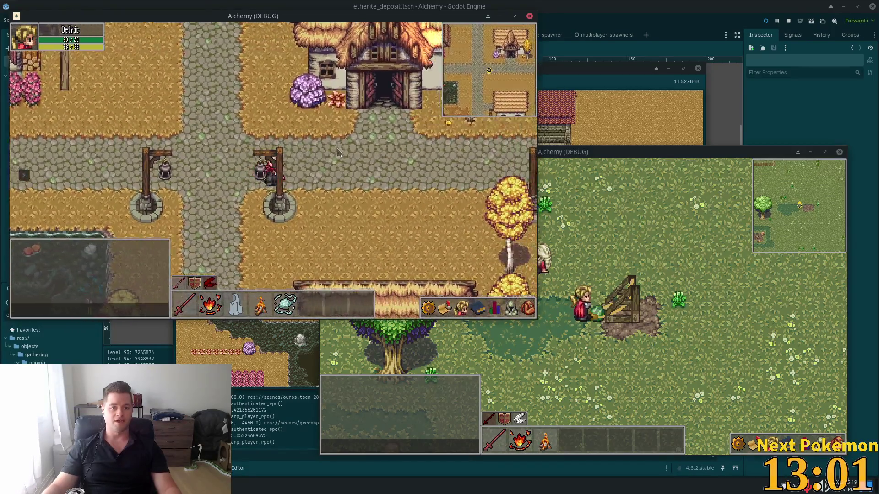
{"action": "key", "text": "w"}
{"action": "key", "text": "a"}
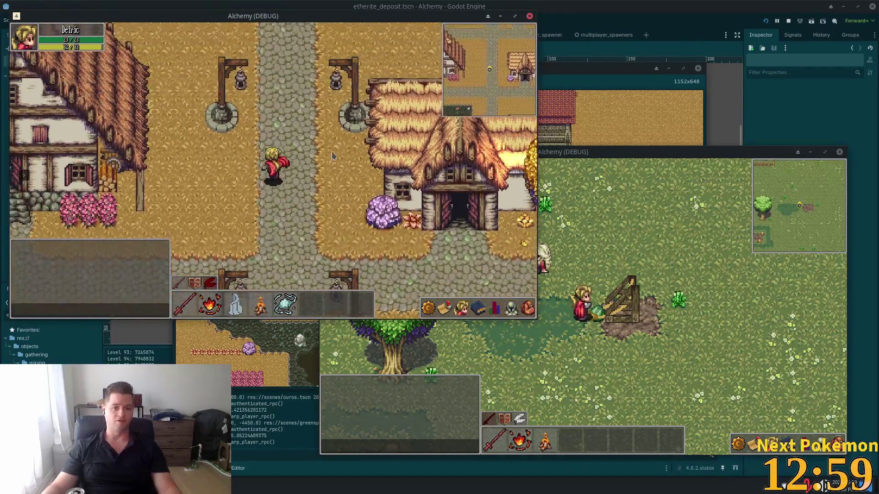
{"action": "key", "text": "a"}
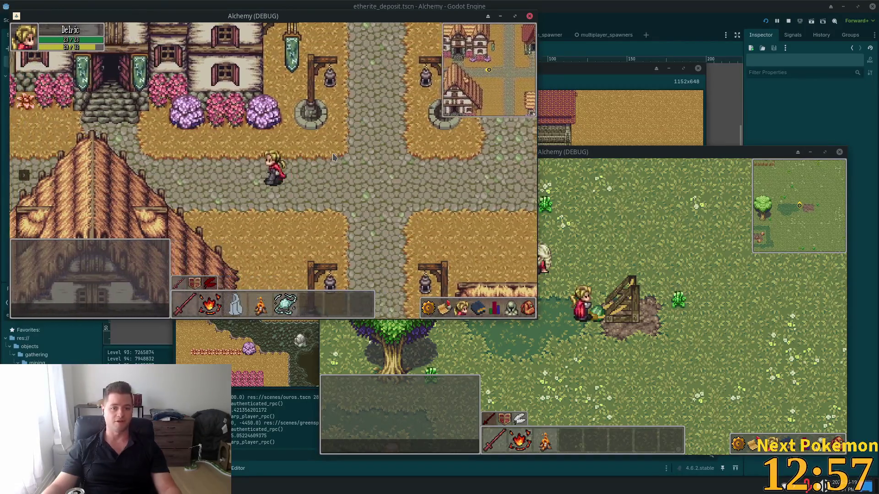
{"action": "key", "text": "a"}
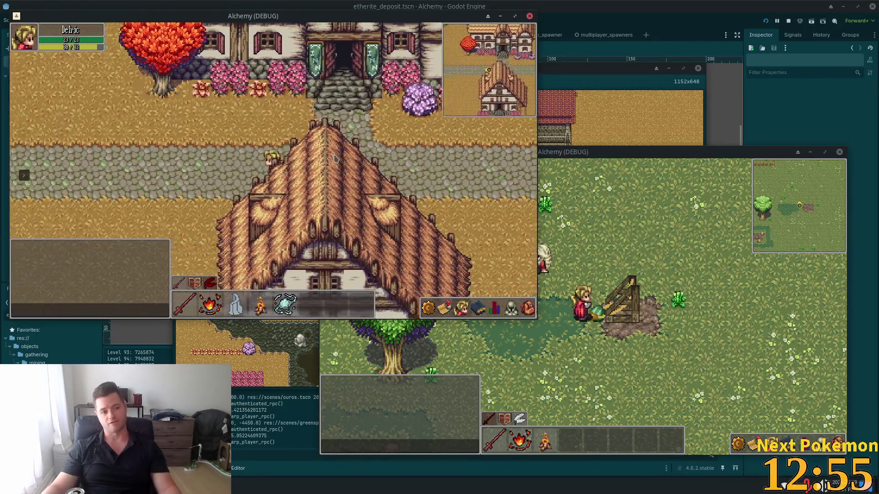
{"action": "key", "text": "a"}
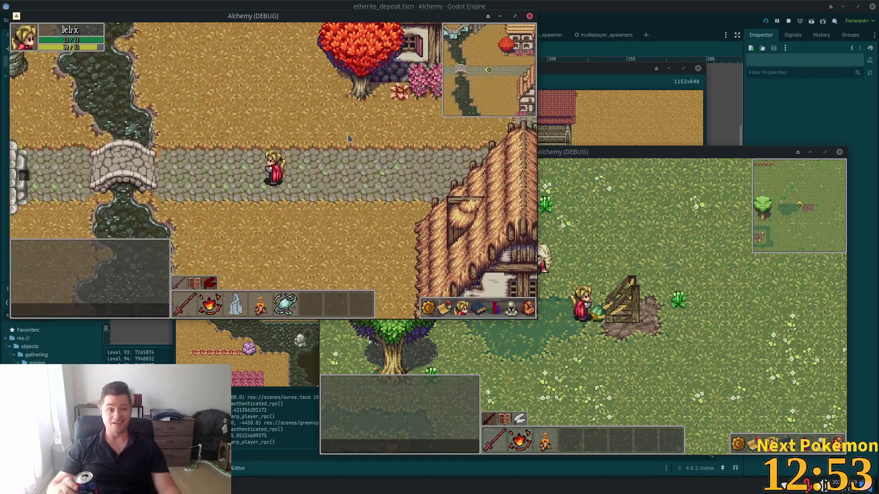
{"action": "key", "text": "a"}
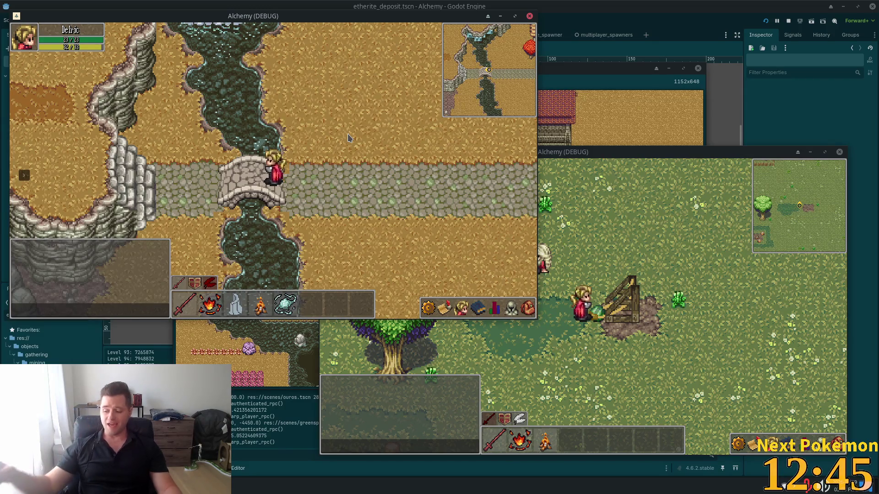
Walk east, south to the thatched house, then west to the notice board; bring up the energy-drink page.
{"action": "key", "text": "d"}
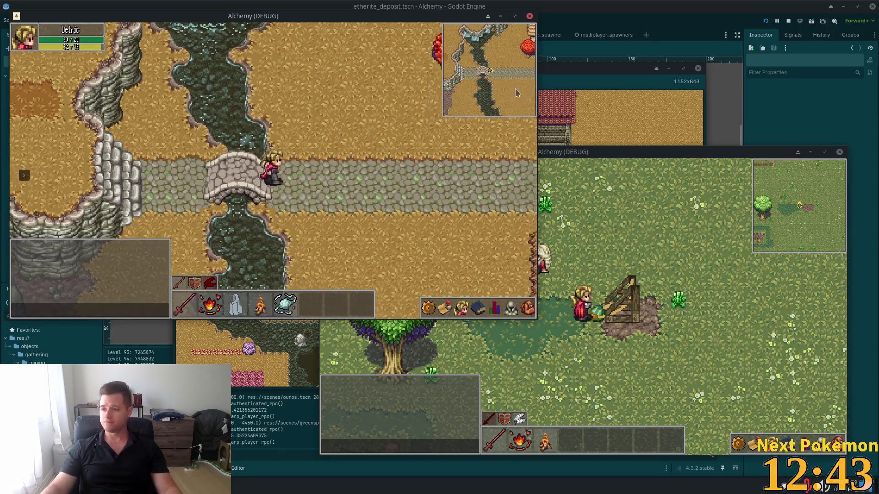
{"action": "key", "text": "d"}
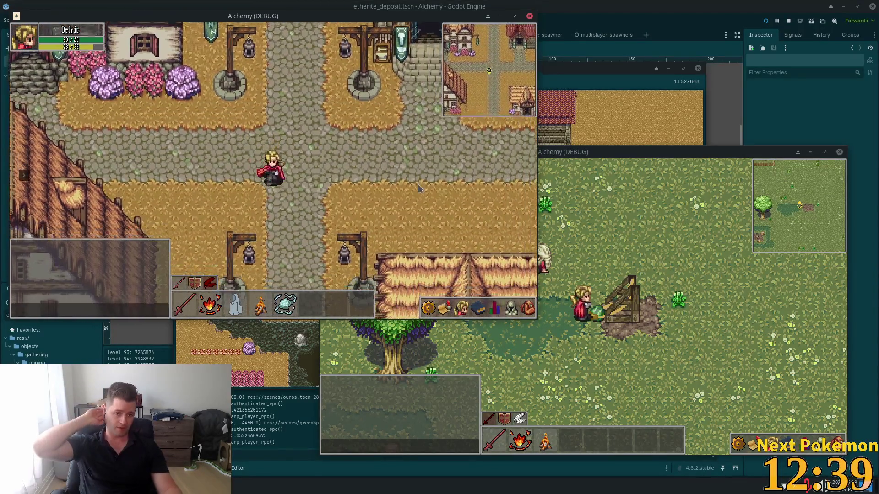
{"action": "key", "text": "s"}
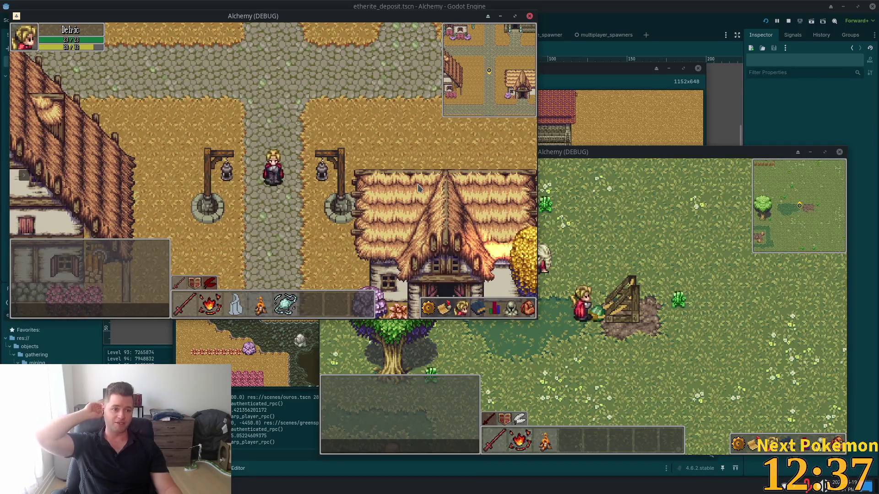
{"action": "key", "text": "s"}
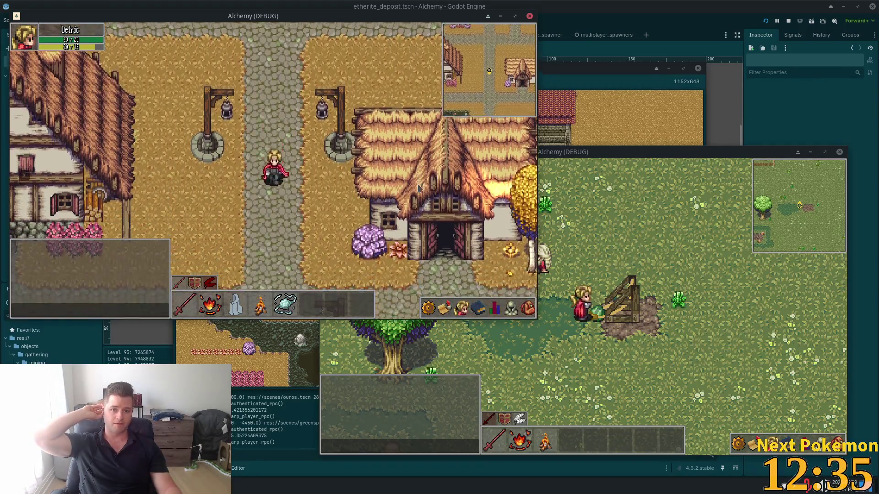
{"action": "key", "text": "a"}
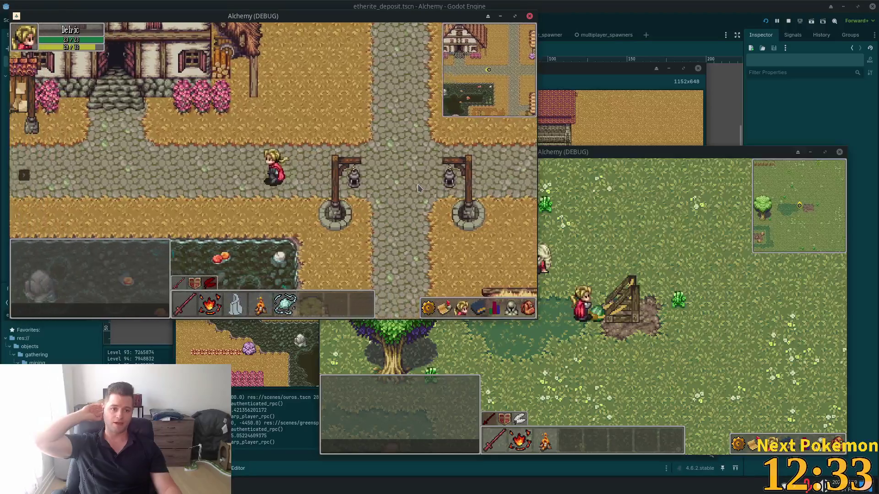
{"action": "key", "text": "a"}
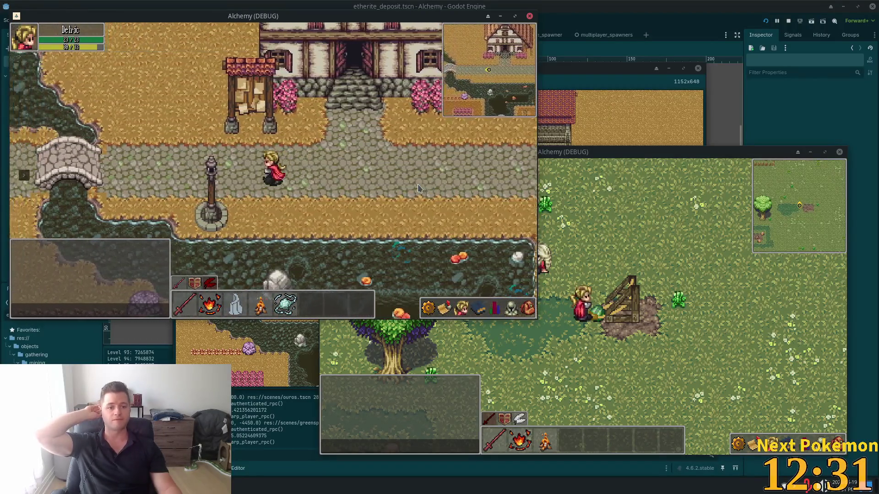
{"action": "key", "text": "a"}
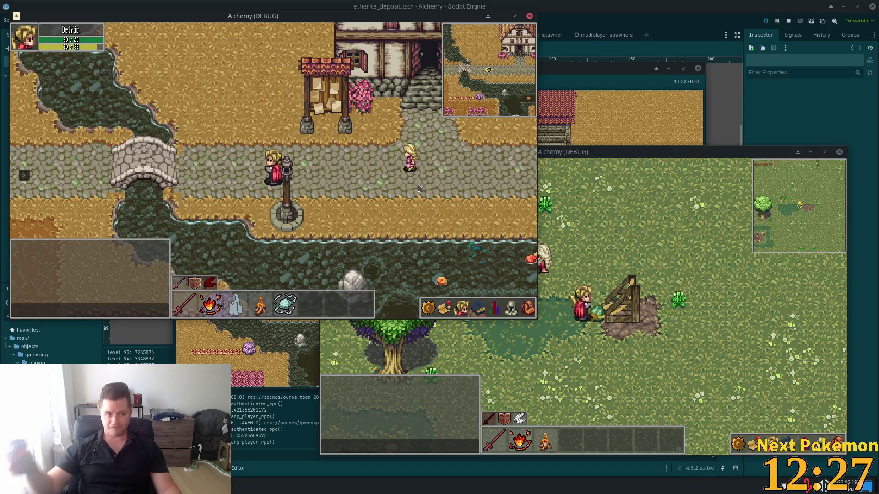
{"action": "key", "text": "w"}
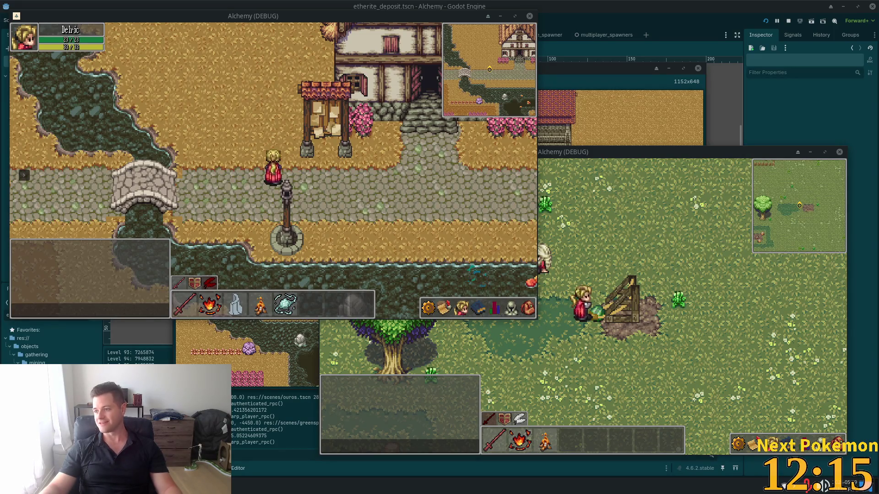
{"action": "key", "text": "alt+Tab"}
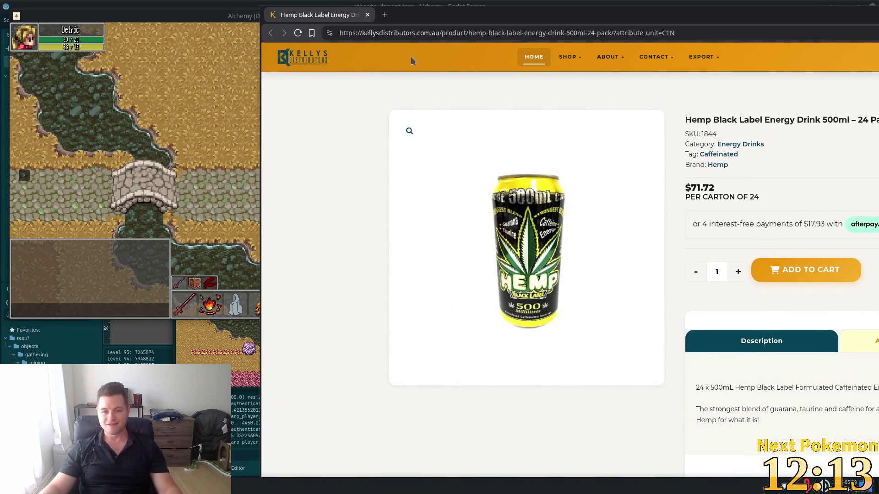
Move the browser, scroll through the Hemp Black Label Energy Drink page ($71.72 per 24), then close it.
{"action": "left_click_drag", "start_coordinate": [550, 23], "coordinate": [407, 17]}
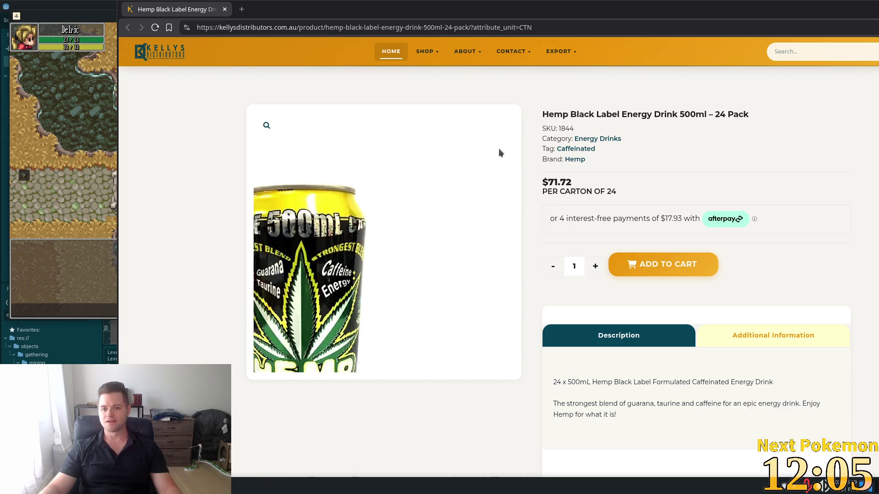
{"action": "scroll", "coordinate": [532, 222], "scroll_direction": "down", "scroll_amount": 1}
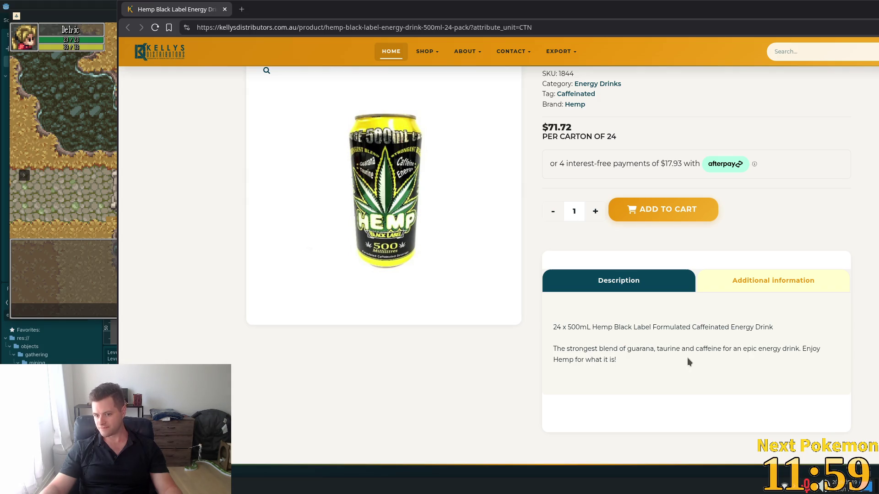
{"action": "scroll", "coordinate": [637, 366], "scroll_direction": "up", "scroll_amount": 1}
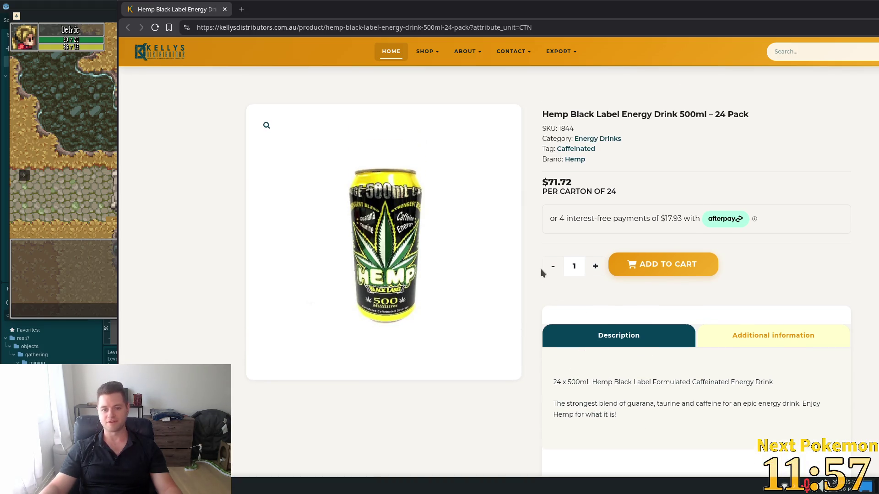
{"action": "left_click", "coordinate": [225, 9]}
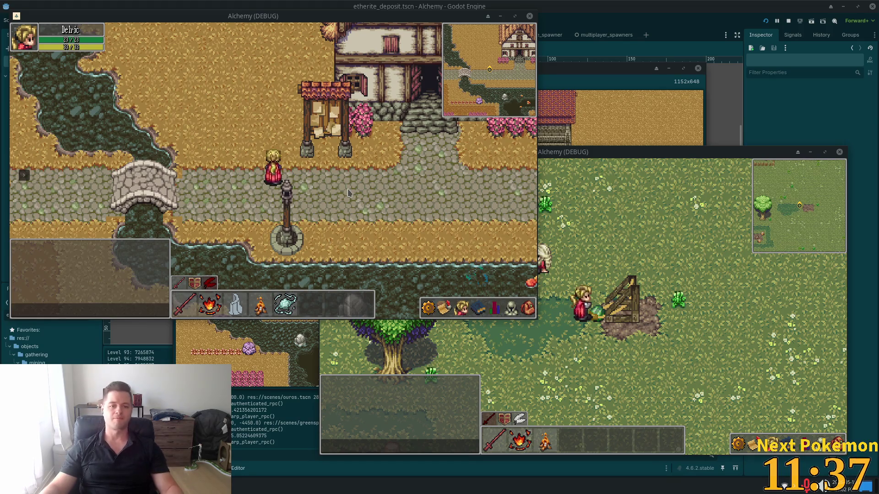
Walk west to the bridge, north over the river, then east along the road past the house.
{"action": "key", "text": "Left"}
{"action": "key", "text": "Left"}
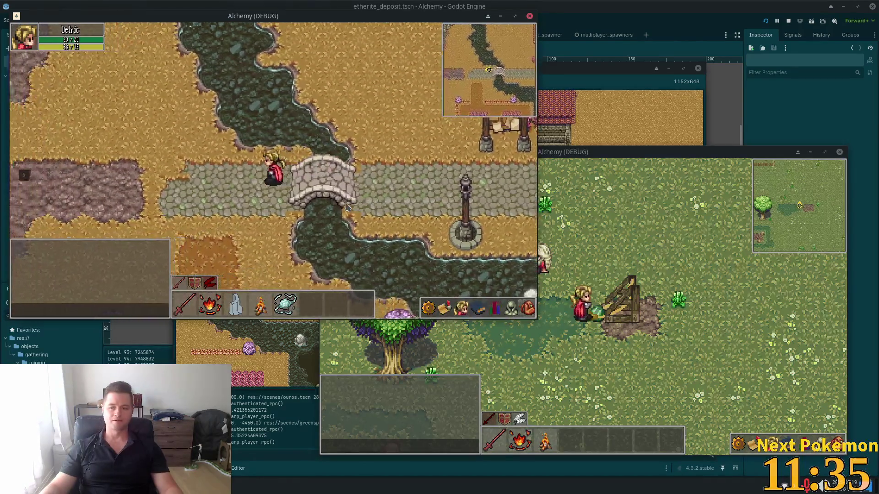
{"action": "key", "text": "Up"}
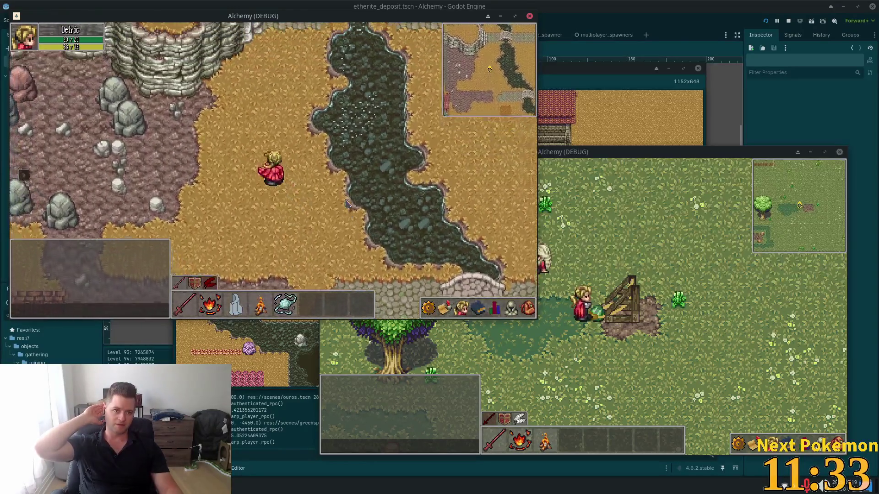
{"action": "key", "text": "Up"}
{"action": "key", "text": "Right"}
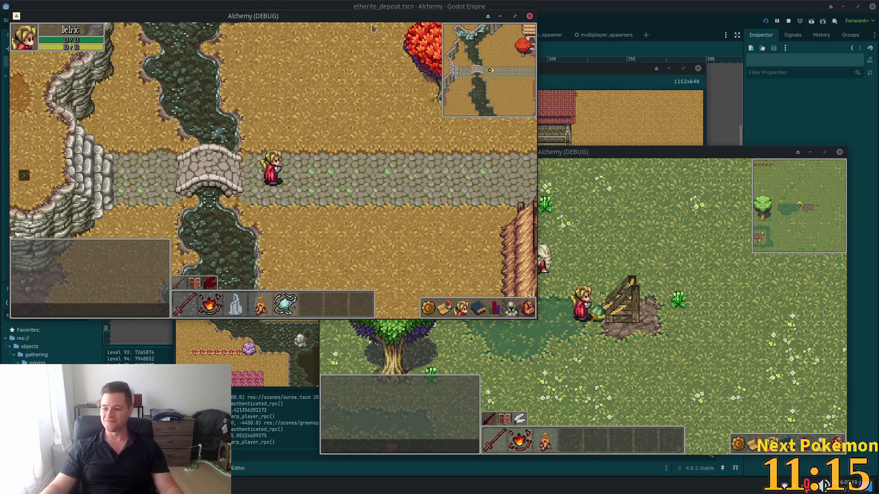
{"action": "key", "text": "d"}
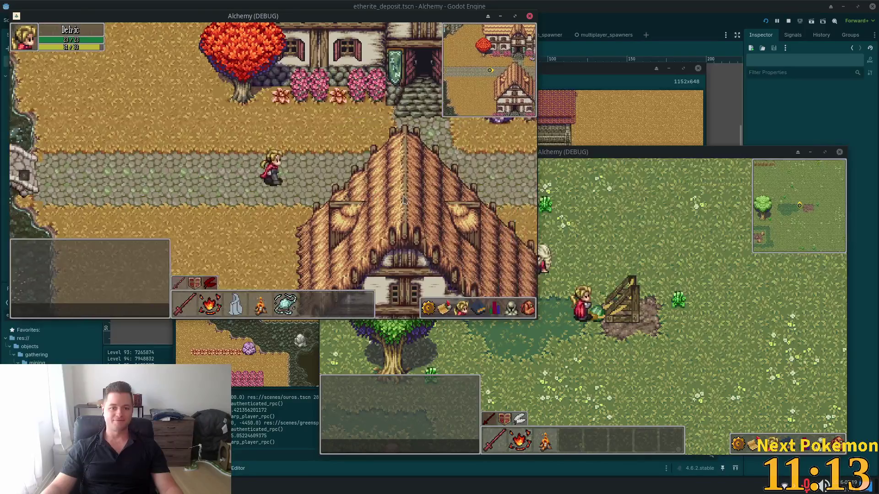
Open the inventory and walk east past the thatched house into a building and back out.
{"action": "key", "text": "s"}
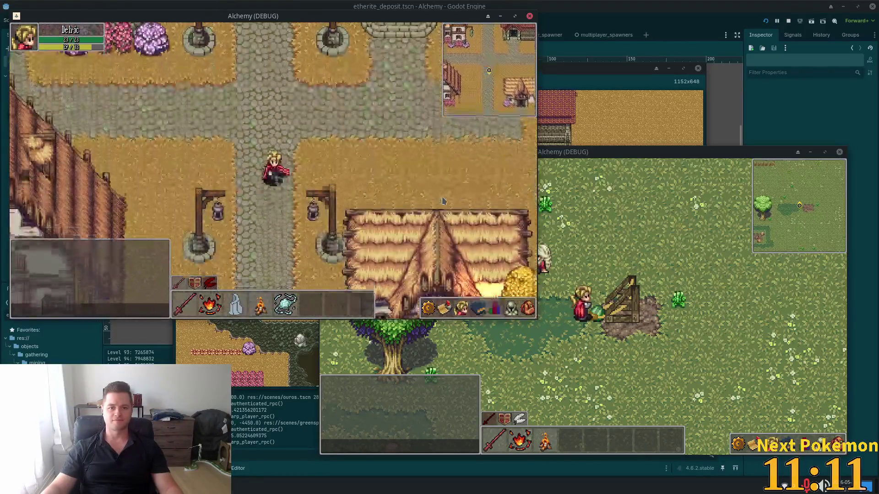
{"action": "key", "text": "d"}
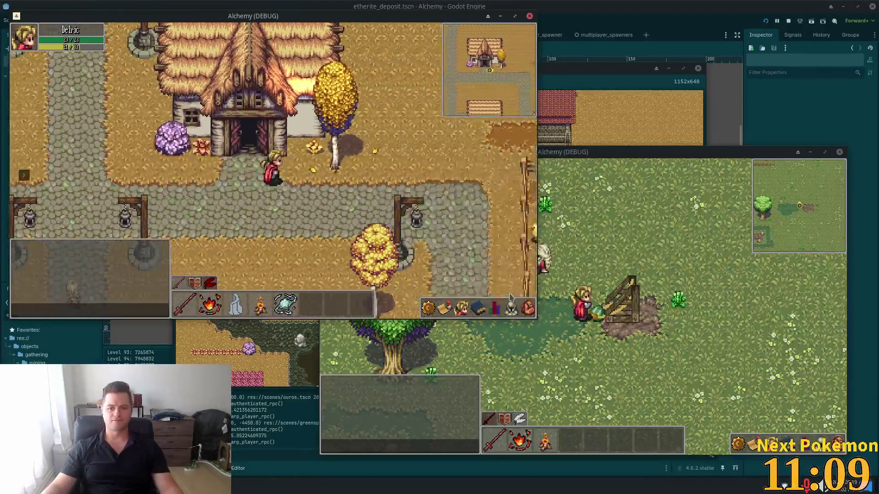
{"action": "left_click", "coordinate": [528, 314]}
{"action": "key", "text": "d"}
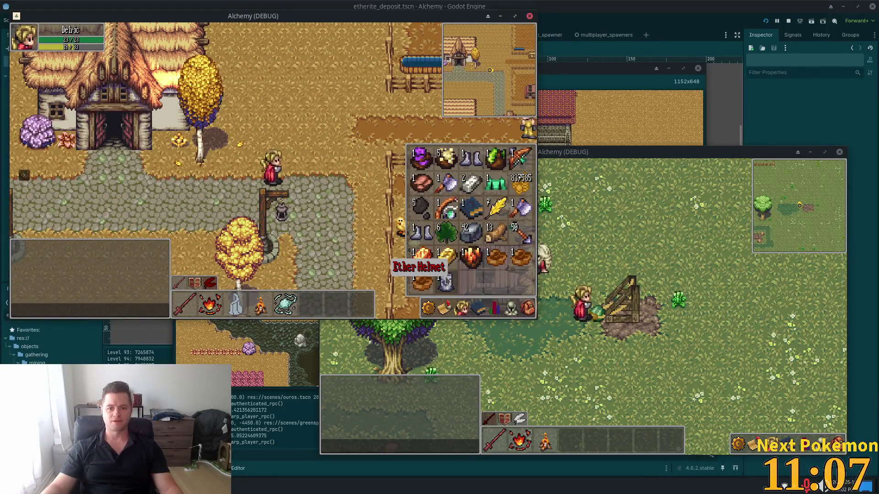
{"action": "key", "text": "w"}
{"action": "key", "text": "w"}
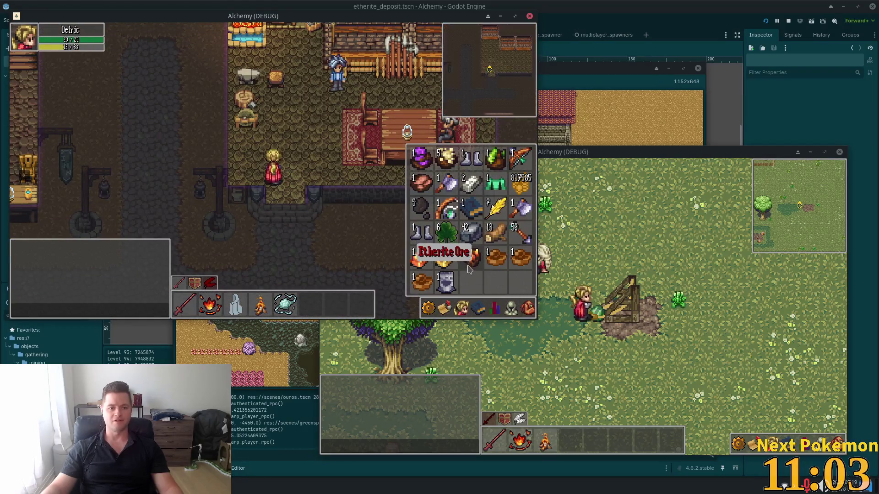
{"action": "key", "text": "s"}
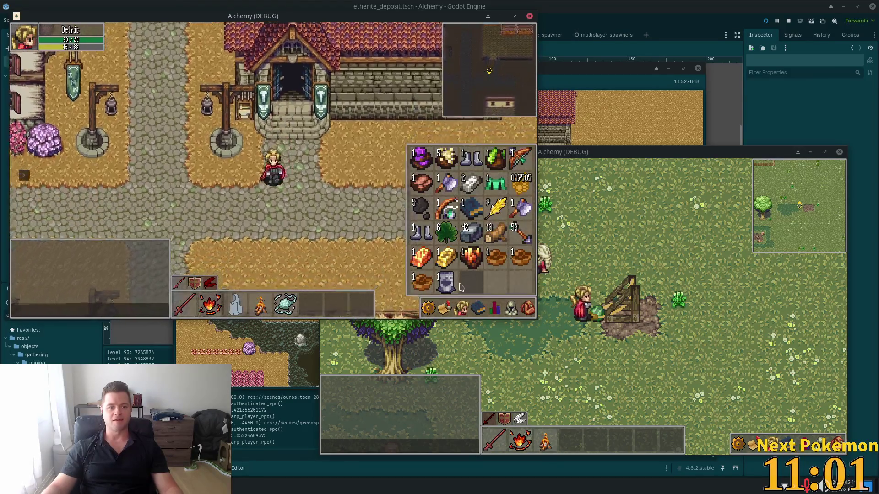
Walk south-west through town past the well and cart to the timbered shop.
{"action": "key", "text": "a"}
{"action": "key", "text": "s"}
{"action": "key", "text": "i"}
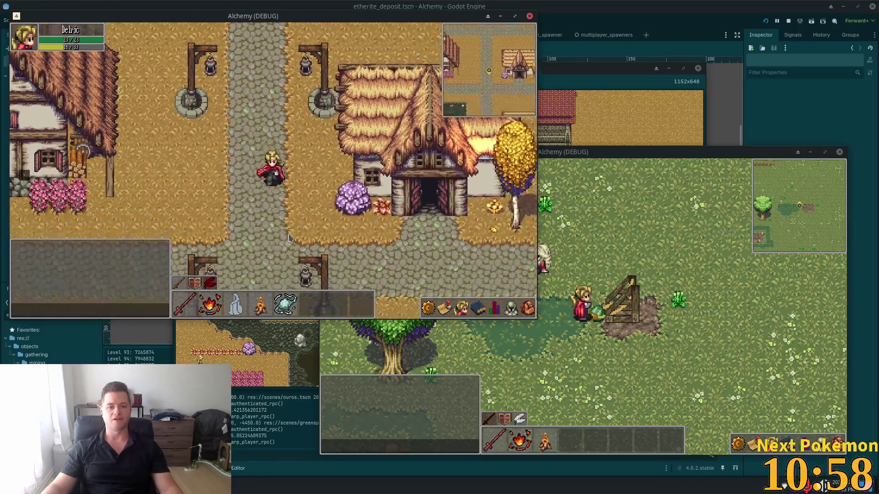
{"action": "key", "text": "s"}
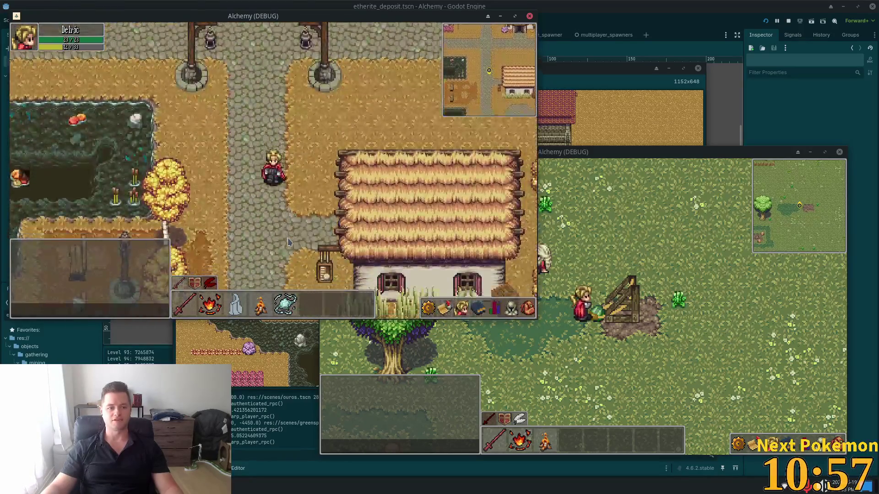
{"action": "key", "text": "d"}
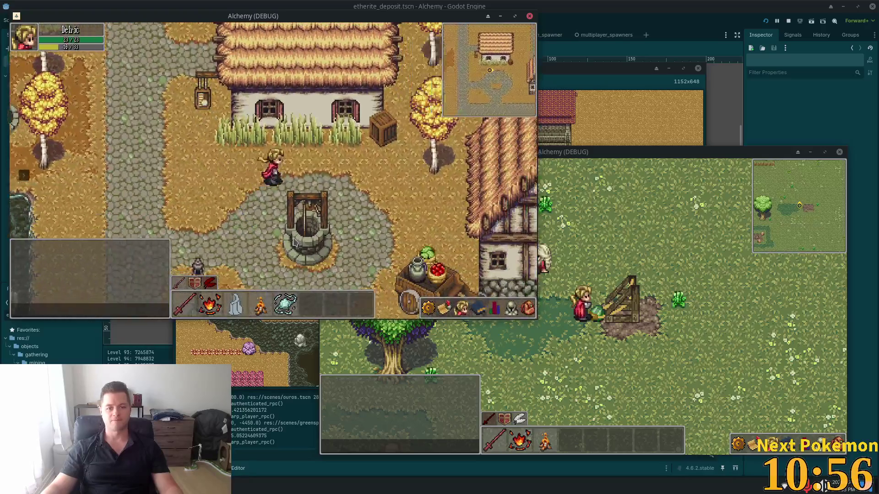
{"action": "key", "text": "d"}
{"action": "key", "text": "s"}
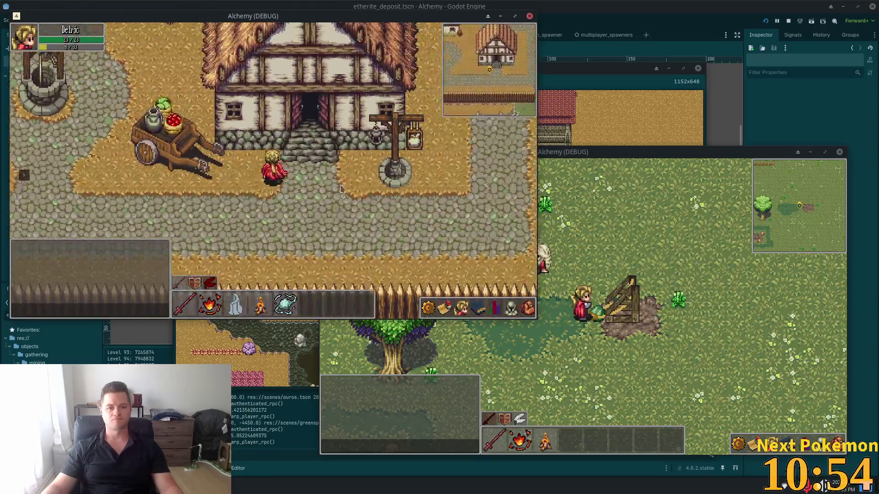
Enter the timbered shop, trade with the shop keeper using the inventory, then walk back out.
{"action": "key", "text": "w"}
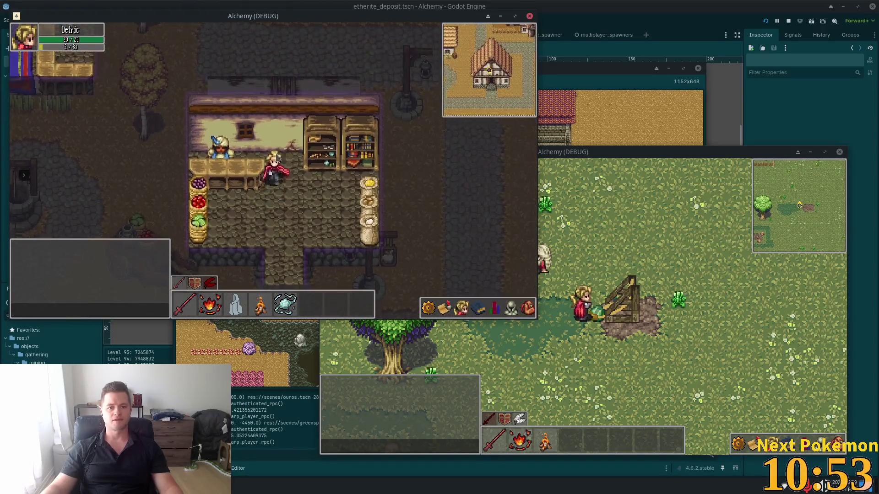
{"action": "key", "text": "e"}
{"action": "left_click", "coordinate": [530, 307]}
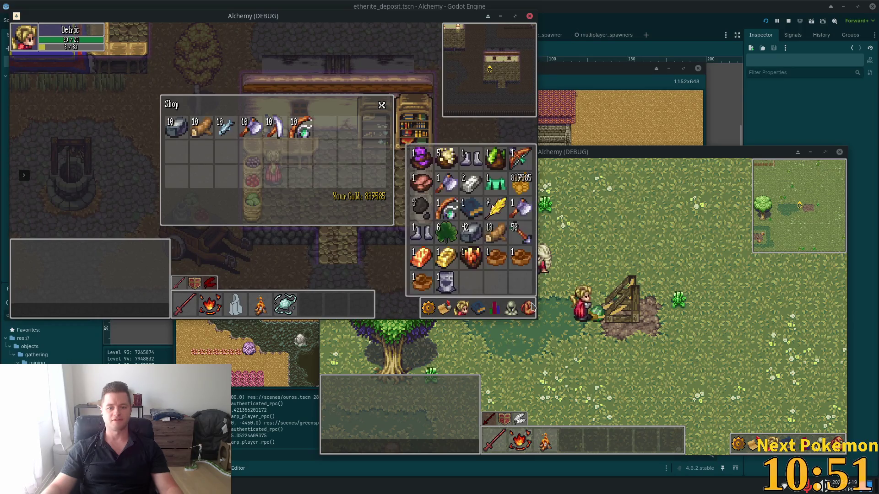
{"action": "key", "text": "s"}
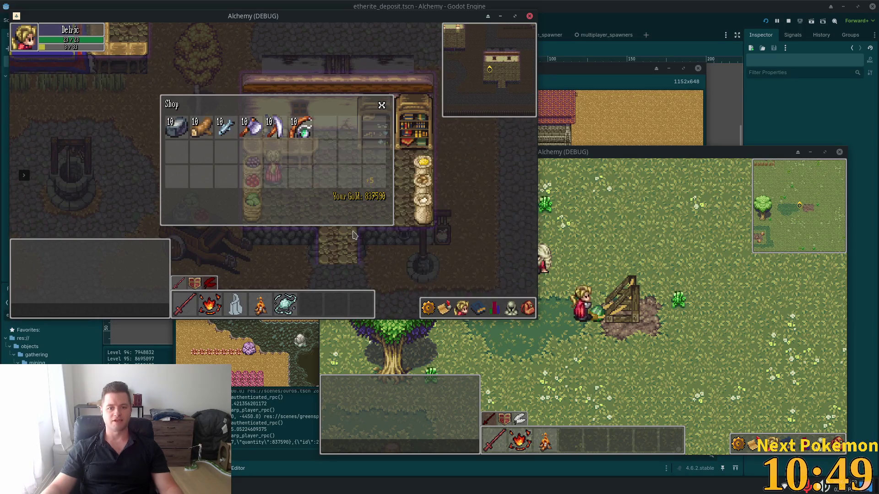
{"action": "left_click", "coordinate": [528, 312]}
Close the inventory panel and walk the character north-west toward the village path.
{"action": "key", "text": "a"}
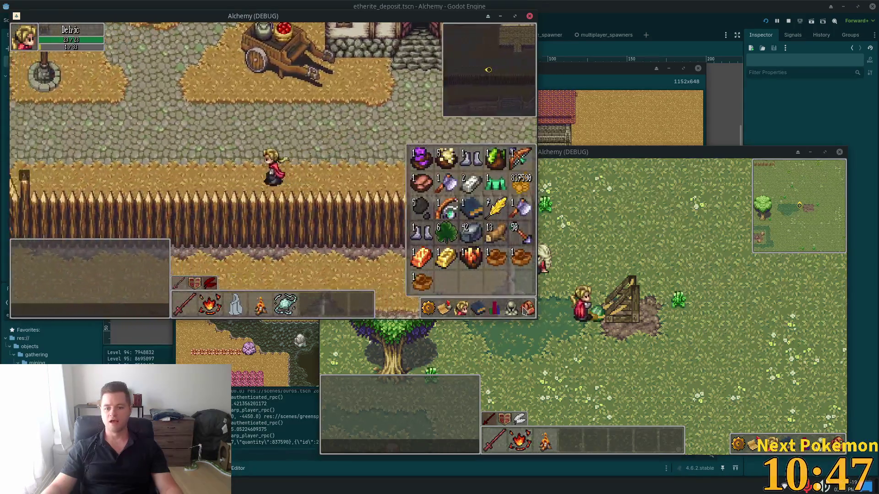
{"action": "key", "text": "w"}
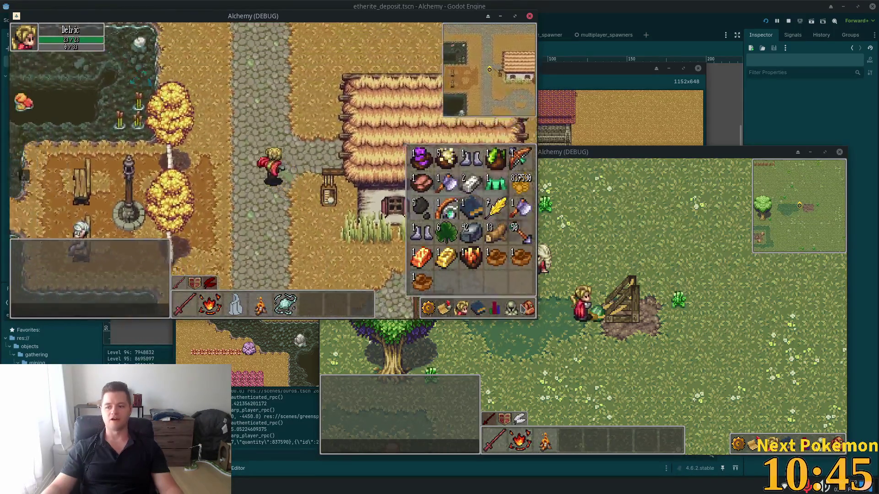
{"action": "left_click", "coordinate": [526, 308]}
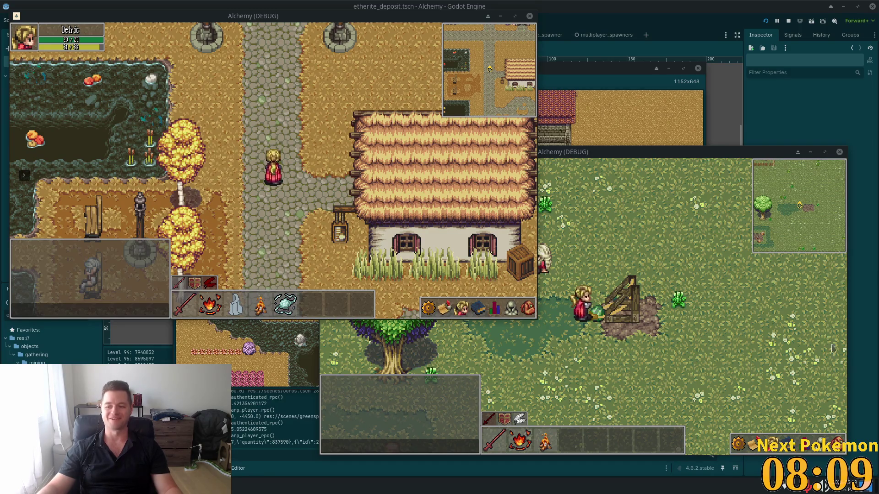
Walk east past the chicken pen into the Fields of Ouros and across the wooden bridge.
{"action": "left_click", "coordinate": [338, 159]}
{"action": "key", "text": "w"}
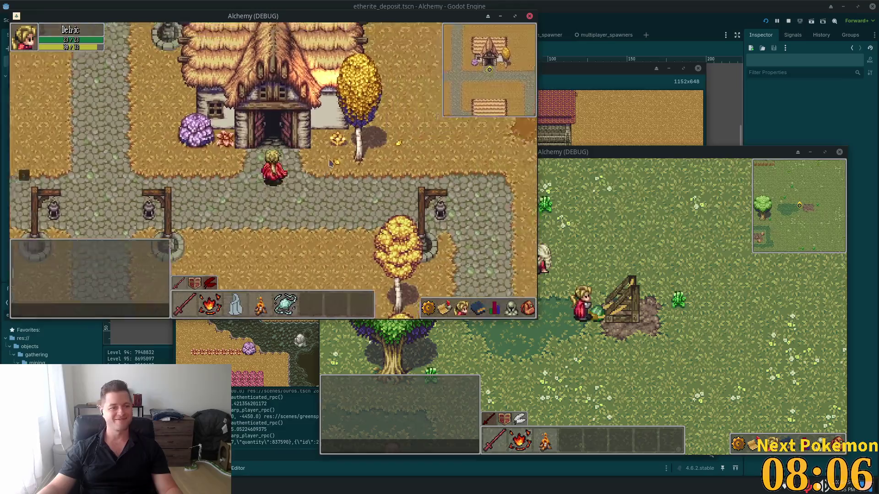
{"action": "key", "text": "d"}
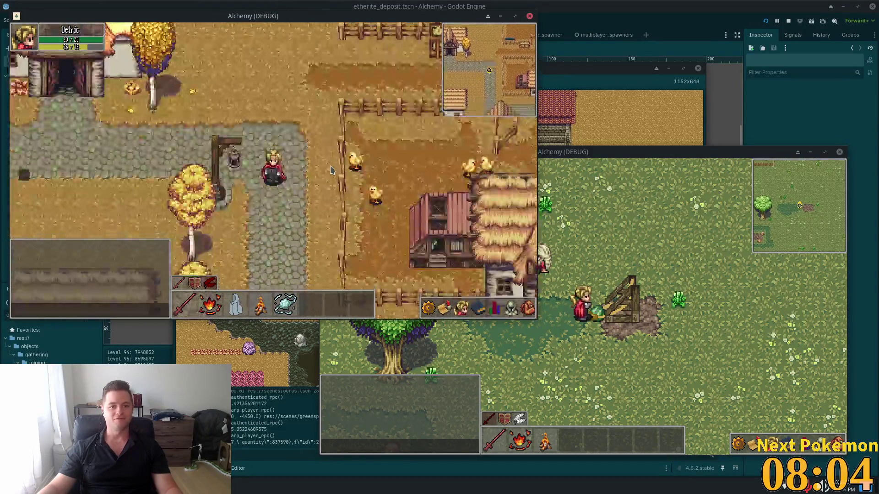
{"action": "key", "text": "d"}
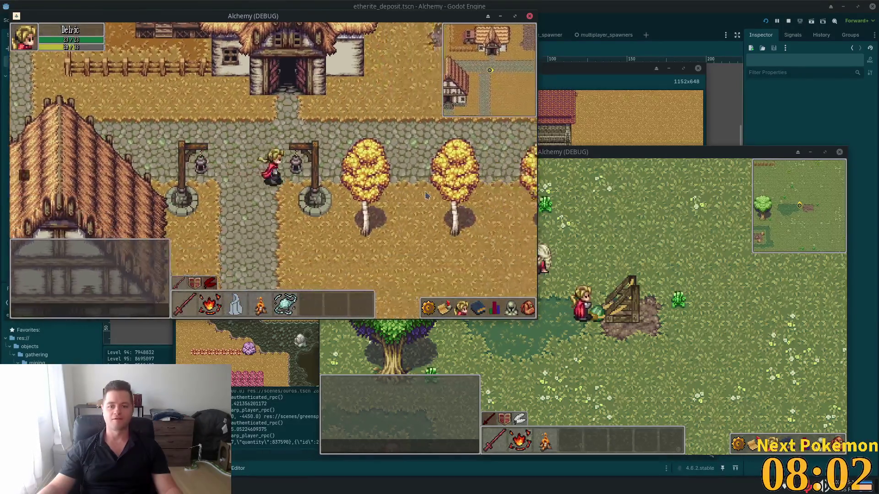
{"action": "key", "text": "d"}
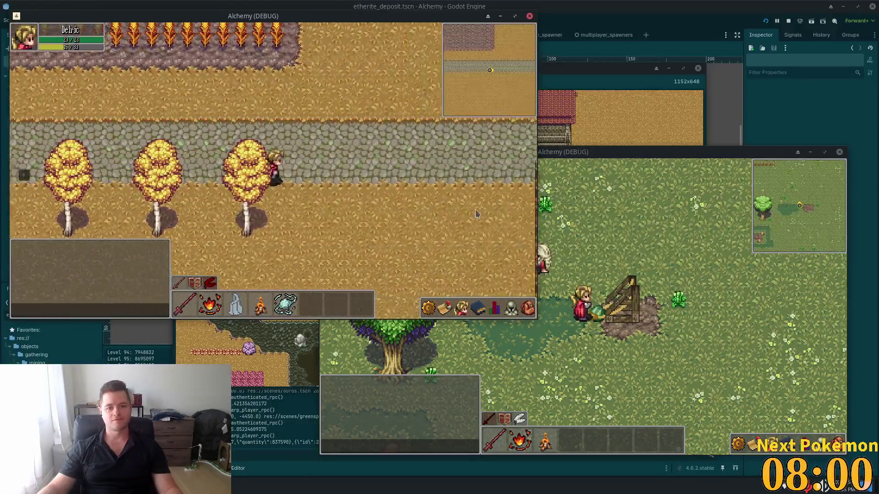
{"action": "key", "text": "d"}
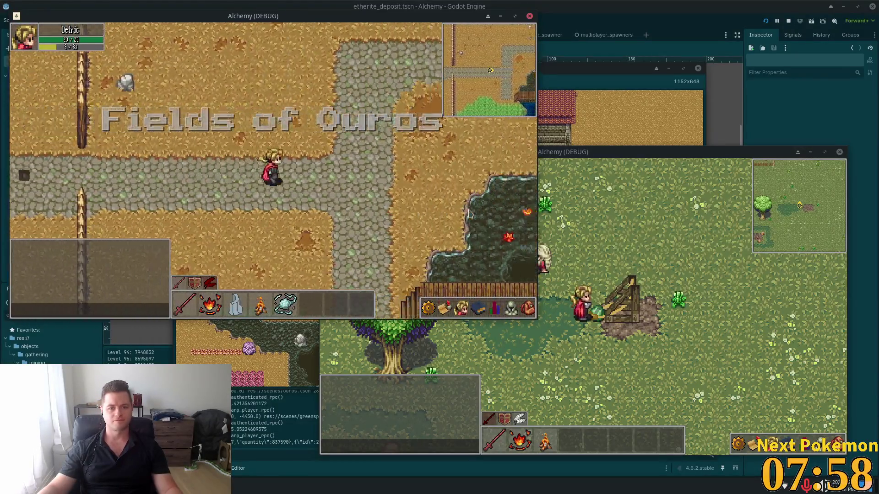
{"action": "key", "text": "s"}
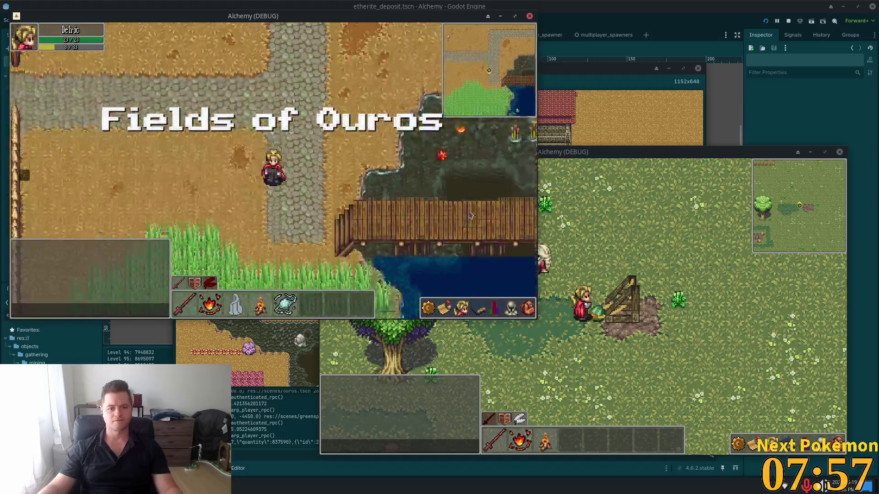
{"action": "key", "text": "d"}
{"action": "key", "text": "d"}
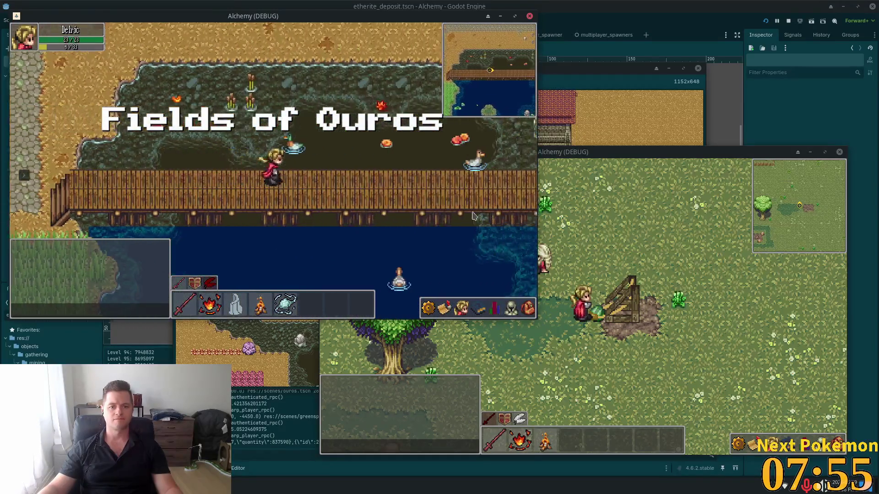
{"action": "key", "text": "s"}
{"action": "key", "text": "d"}
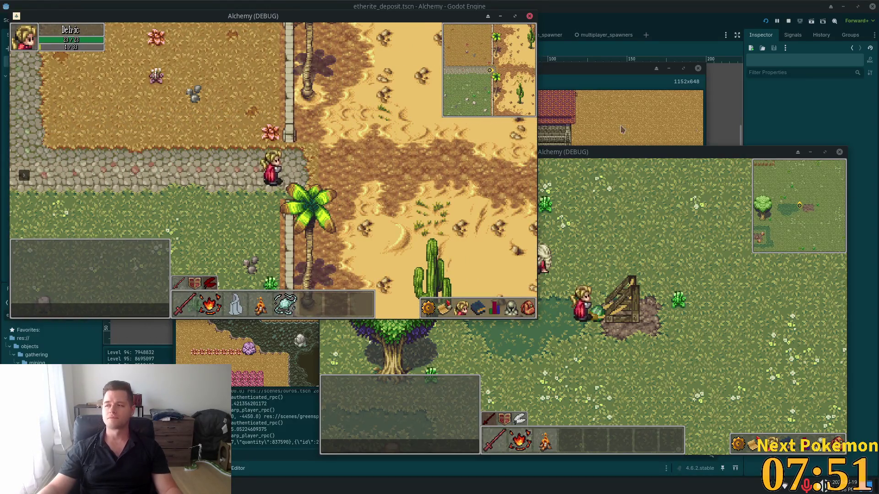
Walk east into the Solara Desert and up-left across the sand.
{"action": "key", "text": "d"}
{"action": "key", "text": "d"}
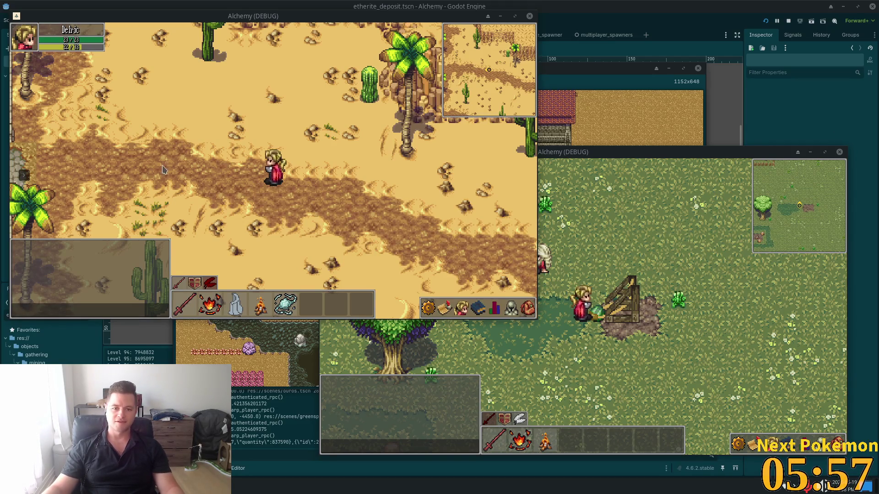
{"action": "key", "text": "d"}
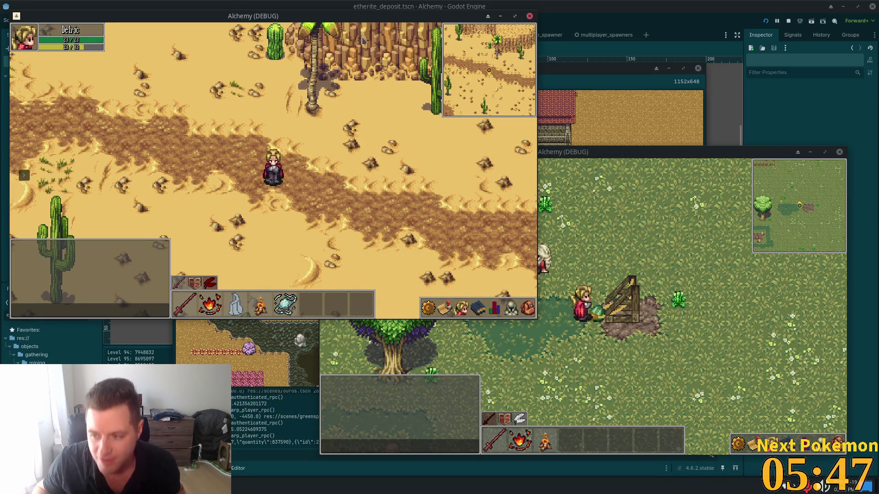
{"action": "key", "text": "w+a"}
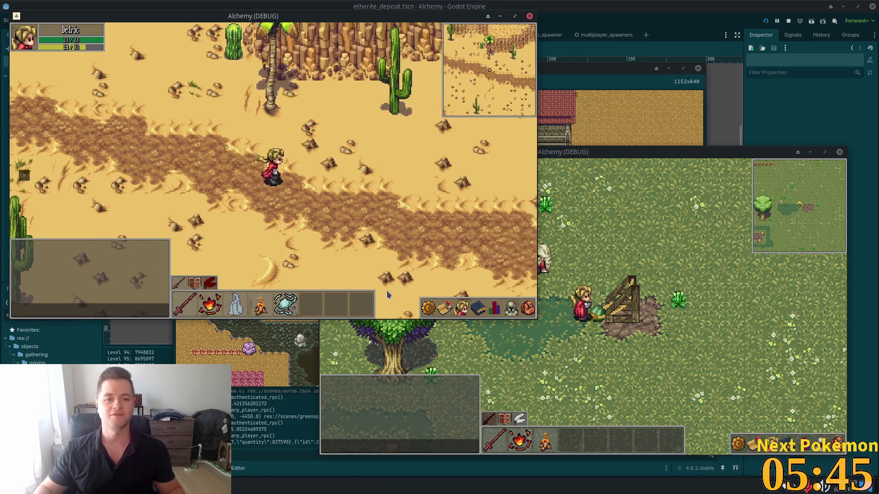
Walk past the stone obelisk and north through the desert cliffs to the open sand.
{"action": "key", "text": "d"}
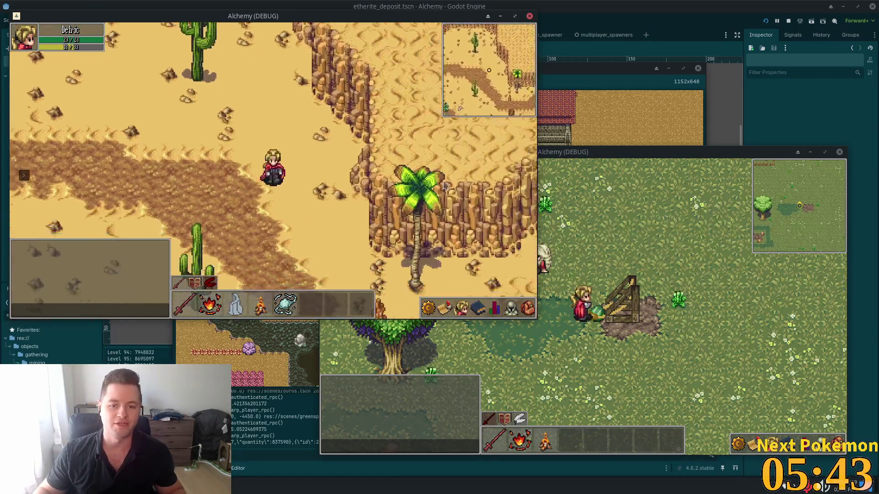
{"action": "key", "text": "w"}
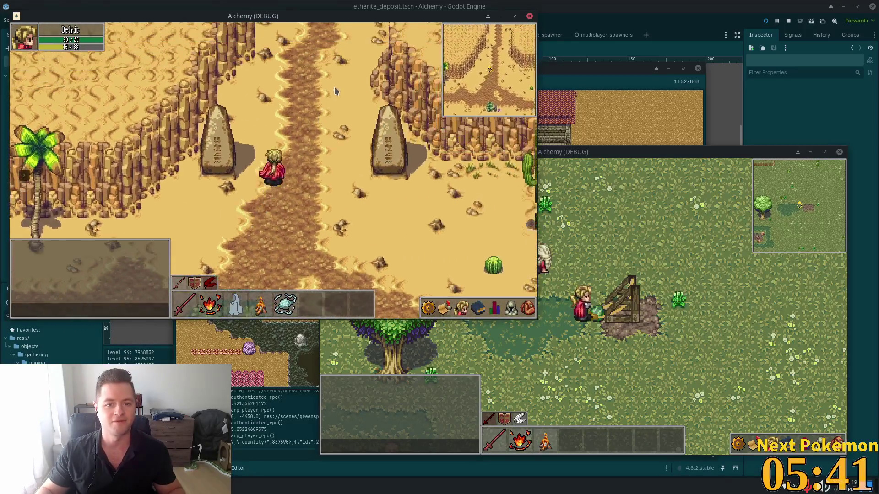
{"action": "key", "text": "w"}
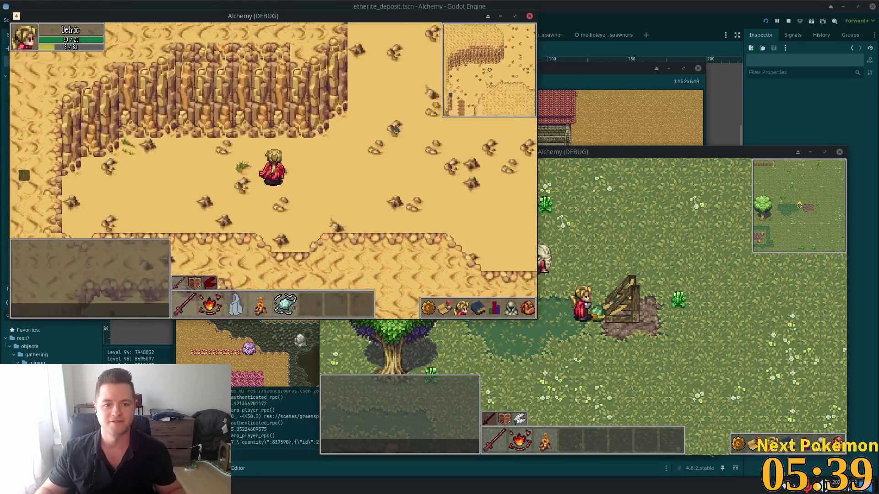
{"action": "key", "text": "w"}
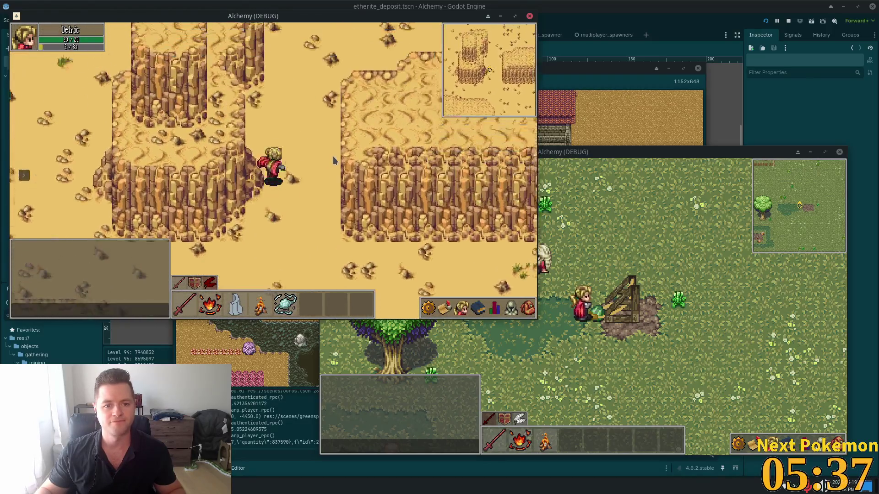
{"action": "key", "text": "d"}
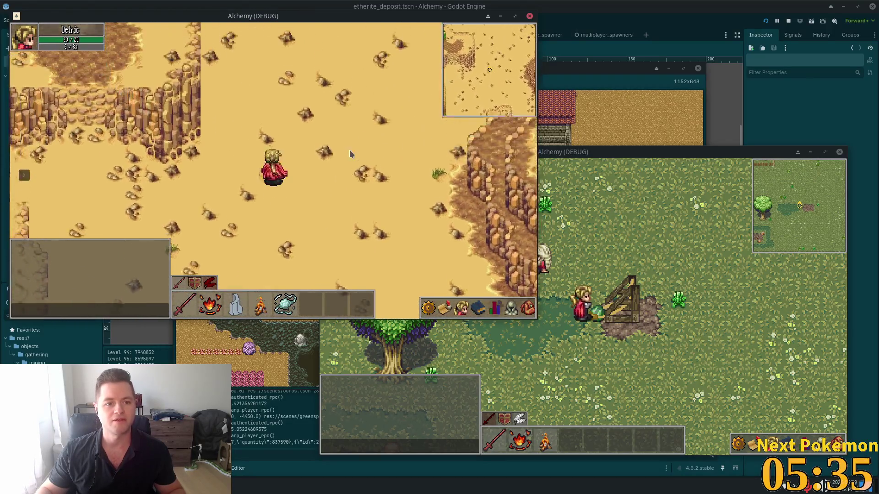
{"action": "key", "text": "w"}
Walk north into the Badlands up to the orange ore deposit and start mining it.
{"action": "key", "text": "w"}
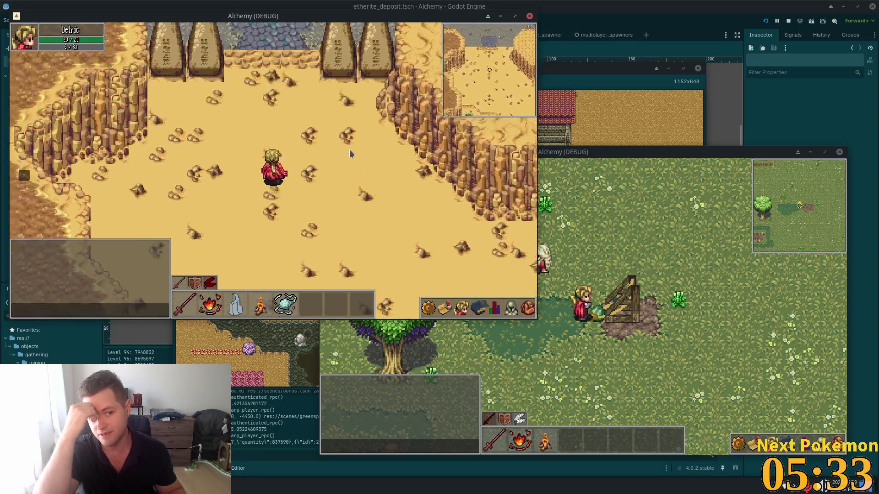
{"action": "key", "text": "w"}
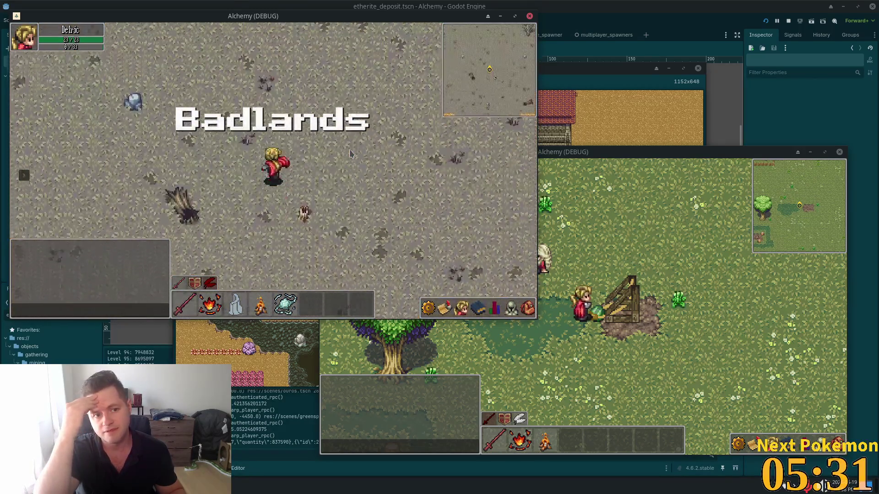
{"action": "key", "text": "w"}
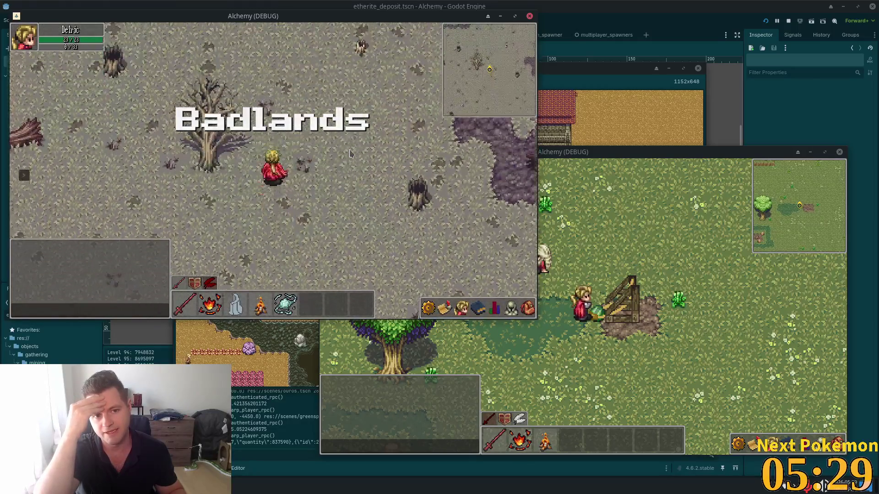
{"action": "key", "text": "d"}
{"action": "key", "text": "d"}
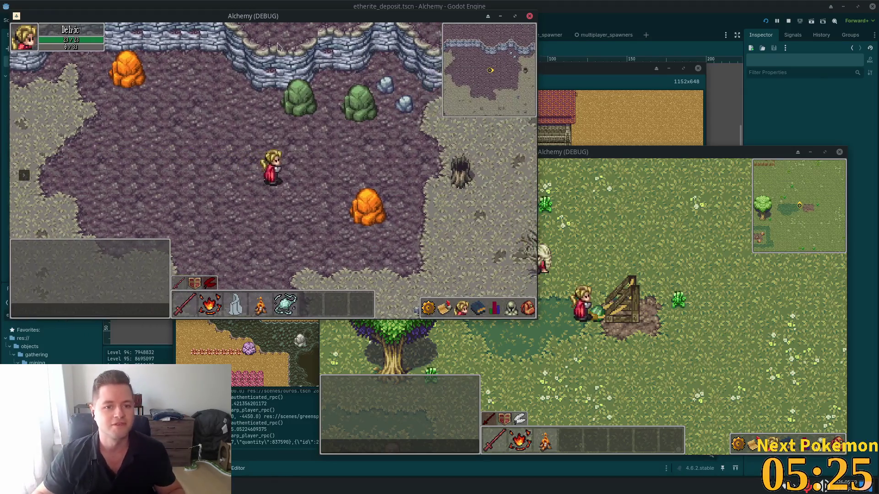
{"action": "key", "text": "s"}
{"action": "key", "text": "d"}
{"action": "left_click", "coordinate": [312, 196]}
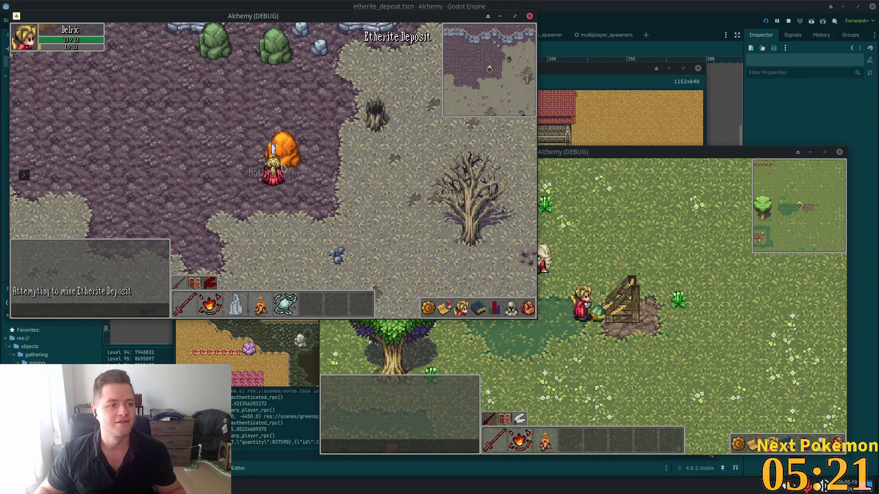
Mine the orange Etherite Deposit repeatedly, repositioning around it between swings.
{"action": "key", "text": "a"}
{"action": "key", "text": "w"}
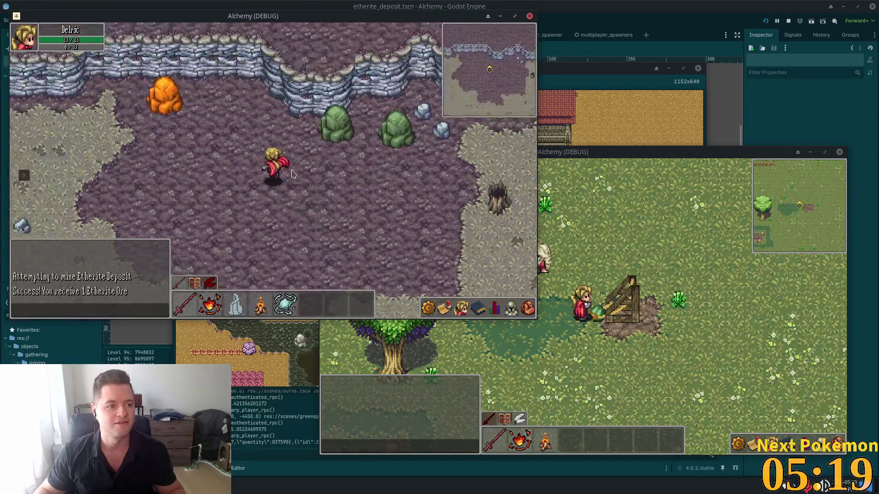
{"action": "key", "text": "w"}
{"action": "key", "text": "a"}
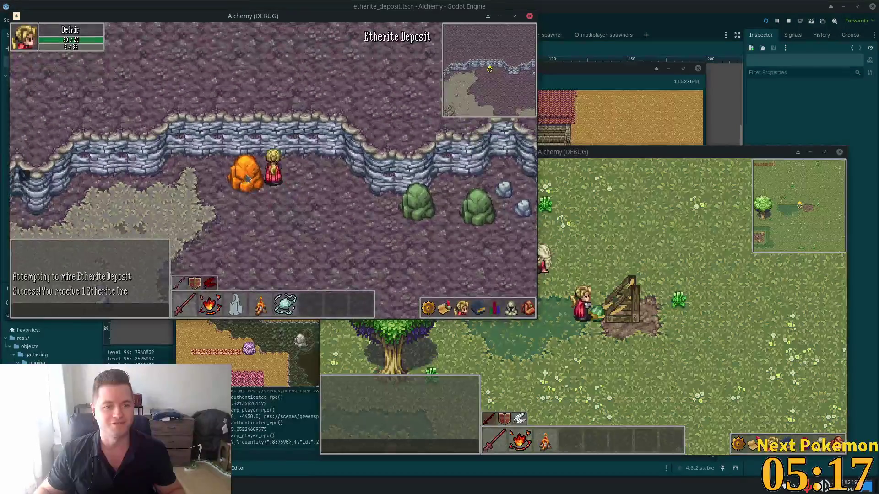
{"action": "left_click", "coordinate": [251, 185]}
{"action": "key", "text": "s"}
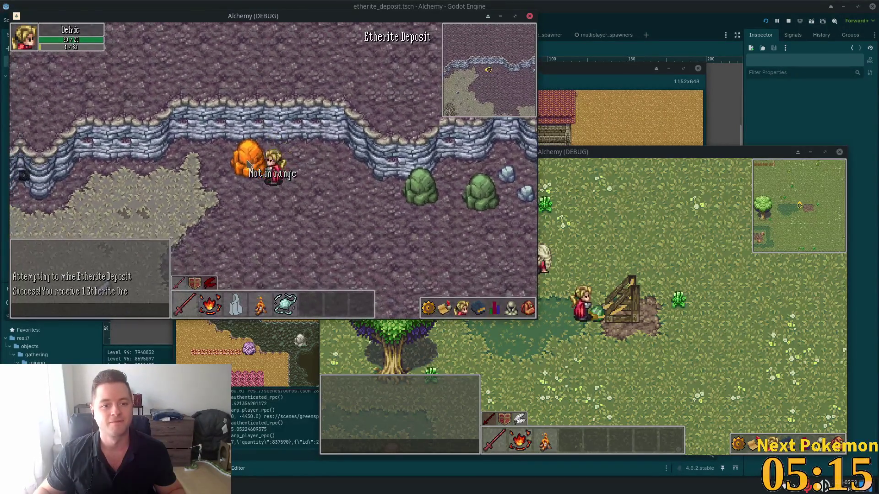
{"action": "left_click", "coordinate": [254, 174]}
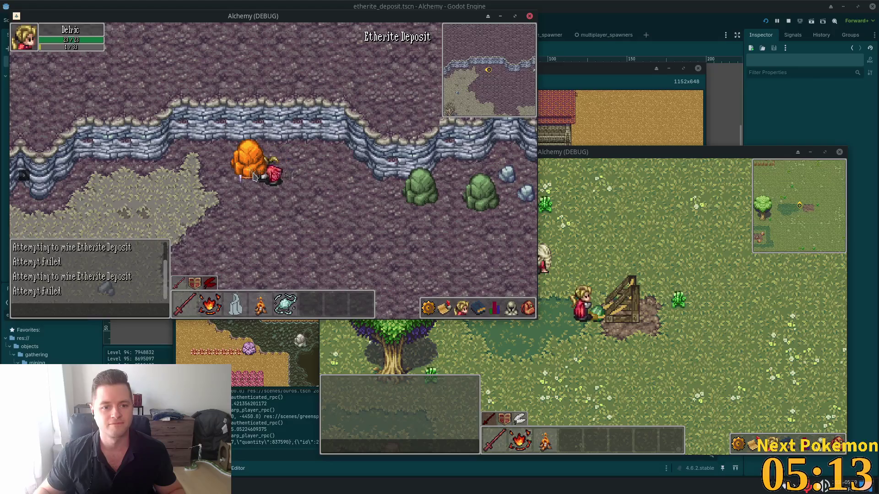
{"action": "key", "text": "w"}
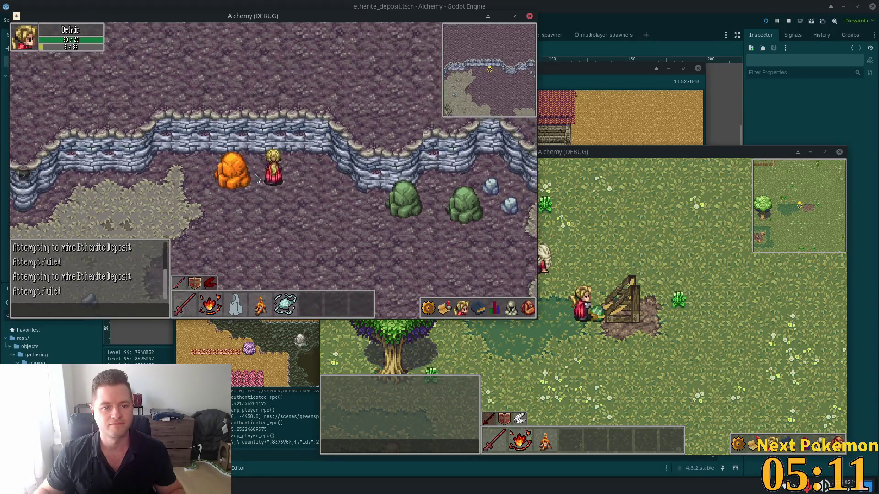
{"action": "left_click", "coordinate": [255, 181]}
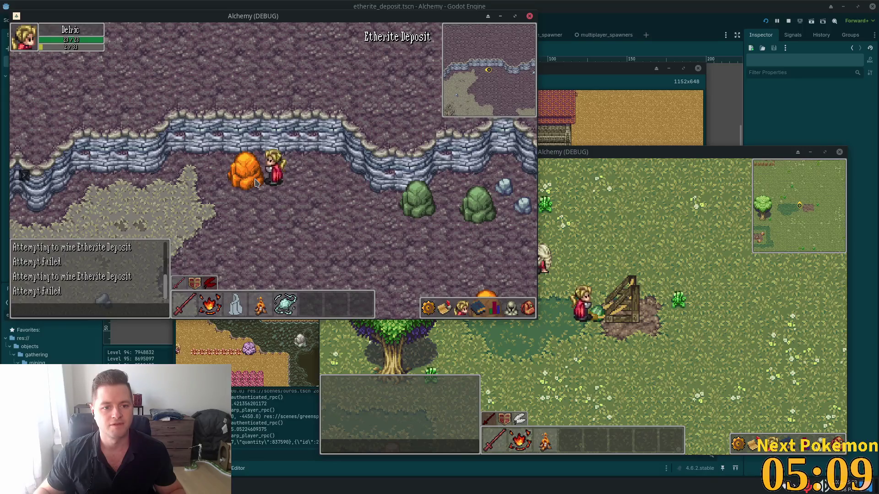
{"action": "key", "text": "a"}
{"action": "key", "text": "s"}
{"action": "left_click", "coordinate": [279, 167]}
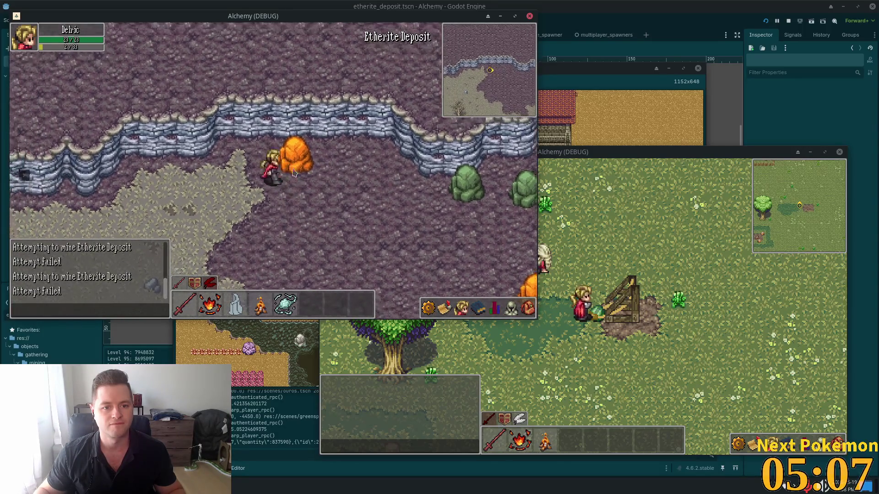
{"action": "left_click", "coordinate": [280, 166]}
{"action": "key", "text": "s"}
Walk to the green Adamant Deposit, mine it, then stop the running game with F8.
{"action": "key", "text": "d"}
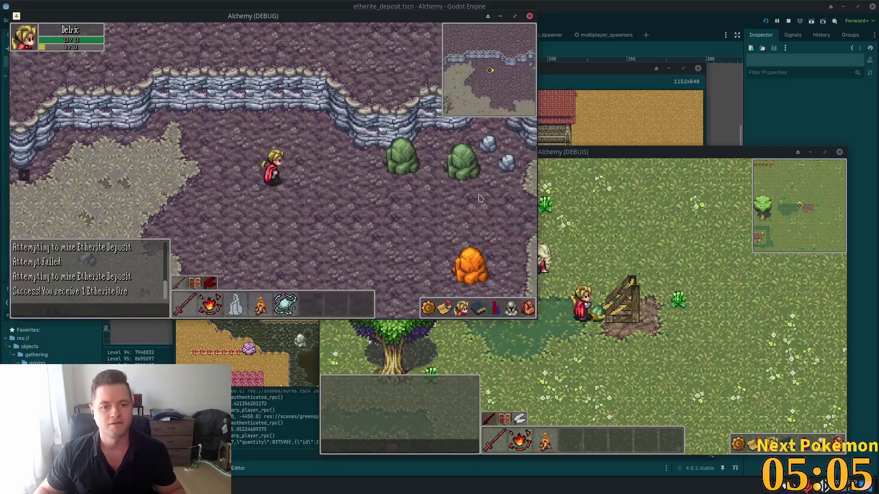
{"action": "key", "text": "s"}
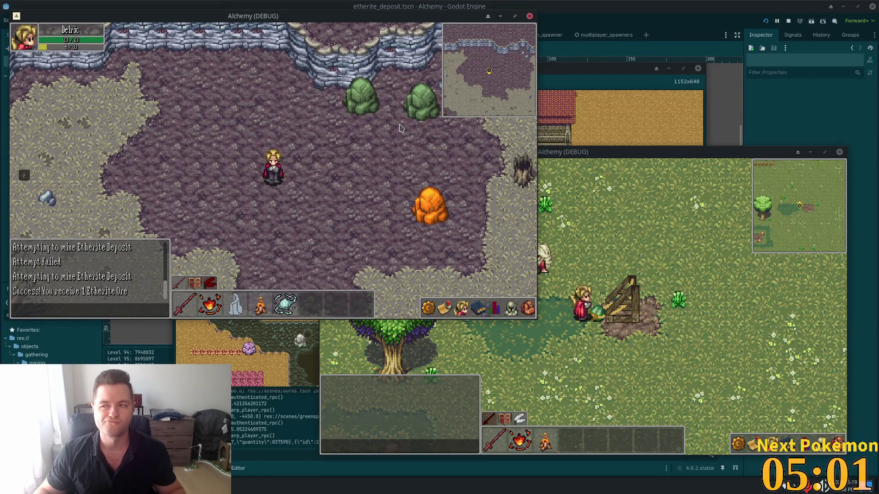
{"action": "key", "text": "d"}
{"action": "key", "text": "w"}
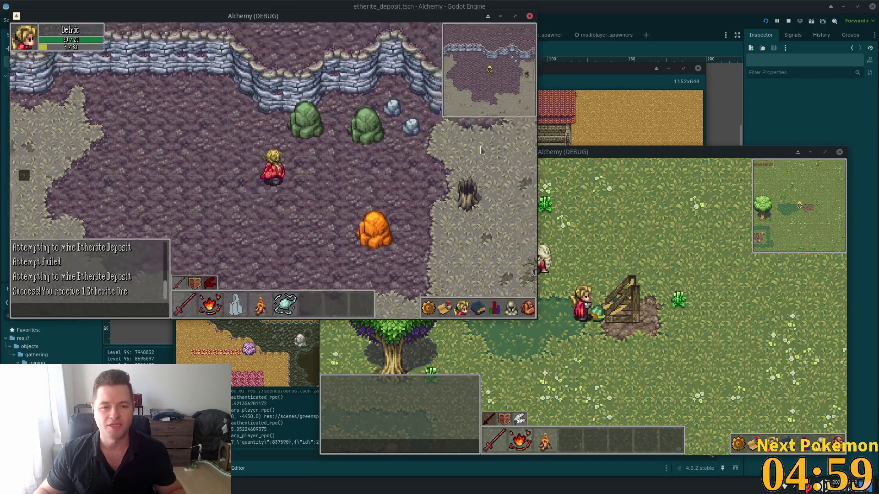
{"action": "left_click", "coordinate": [306, 182]}
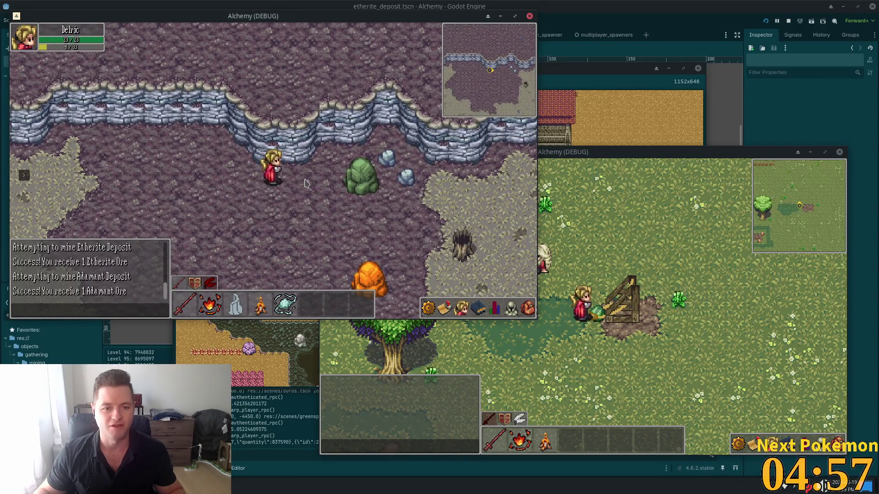
{"action": "key", "text": "d"}
{"action": "left_click", "coordinate": [297, 180]}
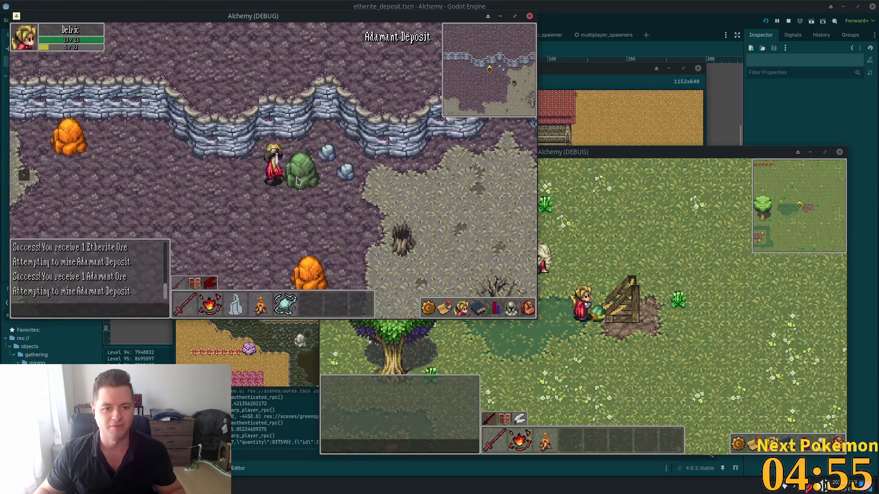
{"action": "key", "text": "s"}
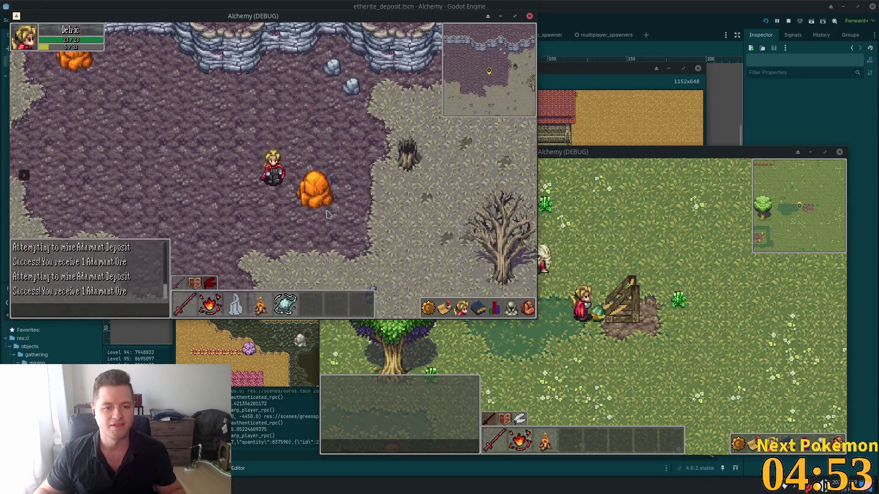
{"action": "key", "text": "F8"}
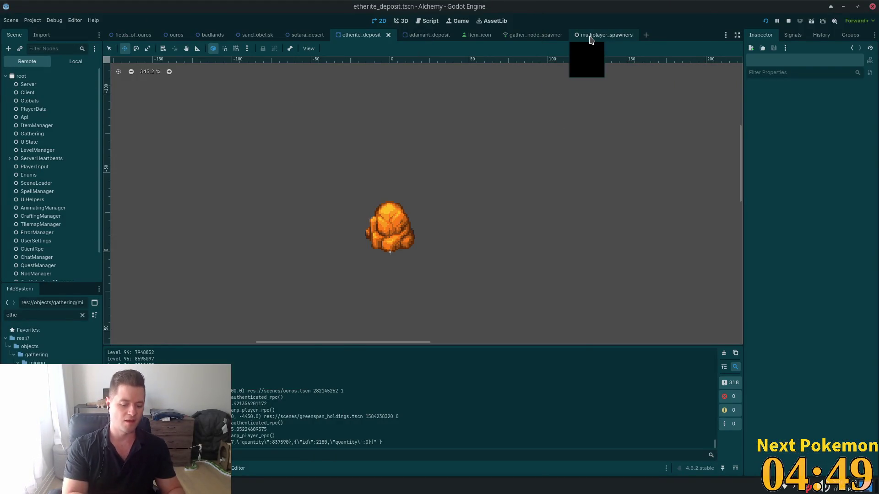
Quick Open player.gd and jump to line 676 in the script.
{"action": "key", "text": "shift+alt+o"}
{"action": "type", "text": "player"}
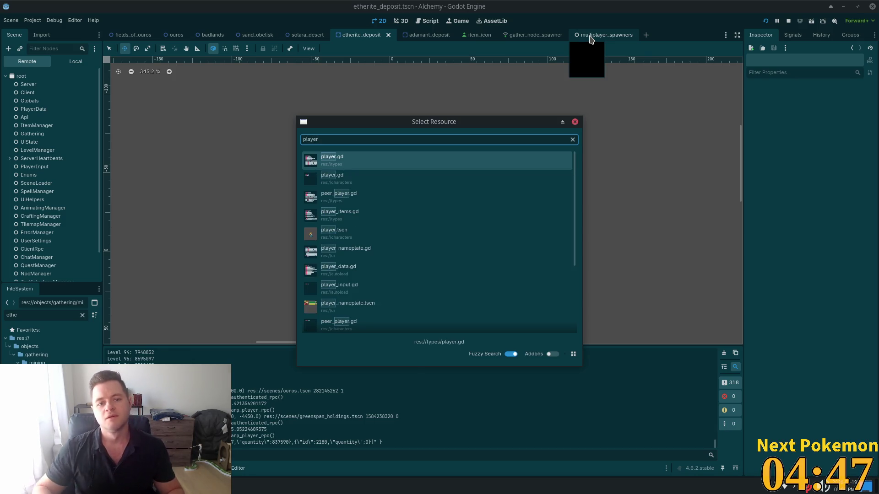
{"action": "double_click", "coordinate": [339, 156]}
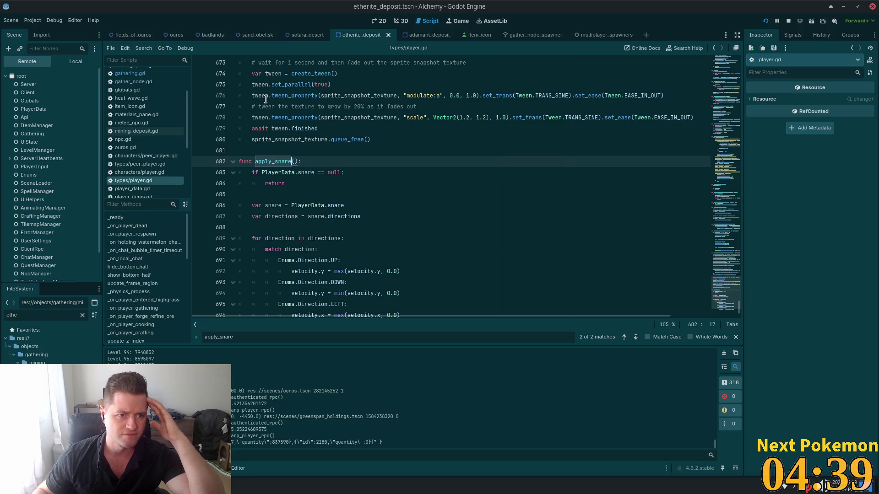
{"action": "left_click", "coordinate": [559, 95]}
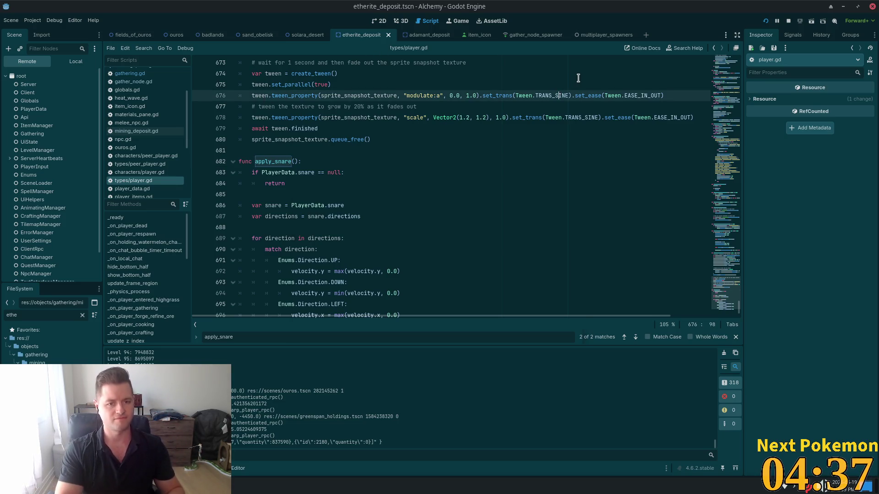
Quick Open player.tscn, review the apply_snare function, then switch to the 2D workspace.
{"action": "key", "text": "shift+alt+o"}
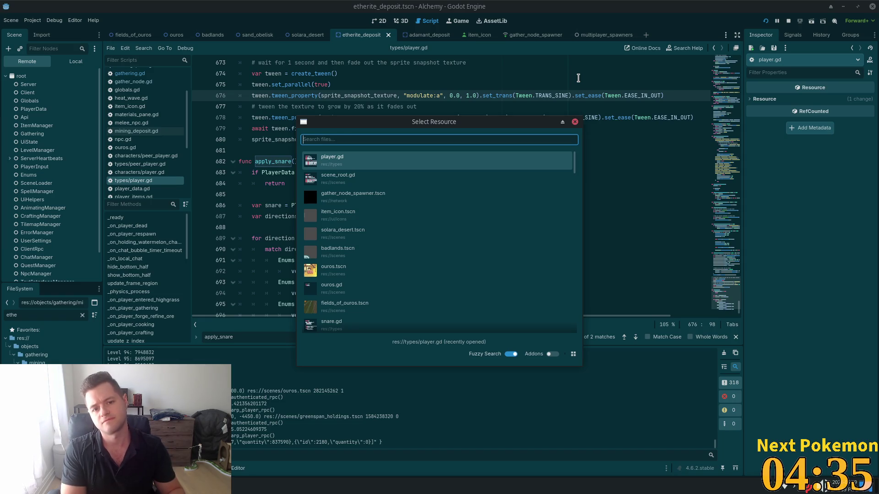
{"action": "type", "text": "player.ts"}
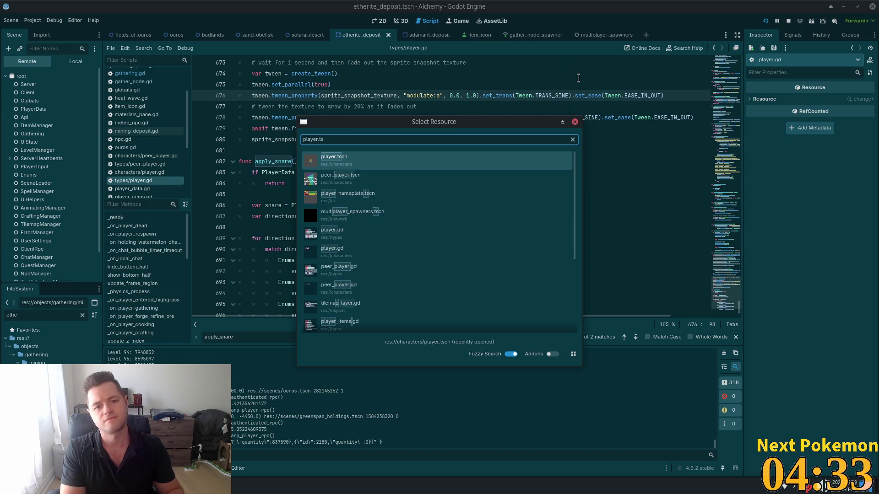
{"action": "key", "text": "Return"}
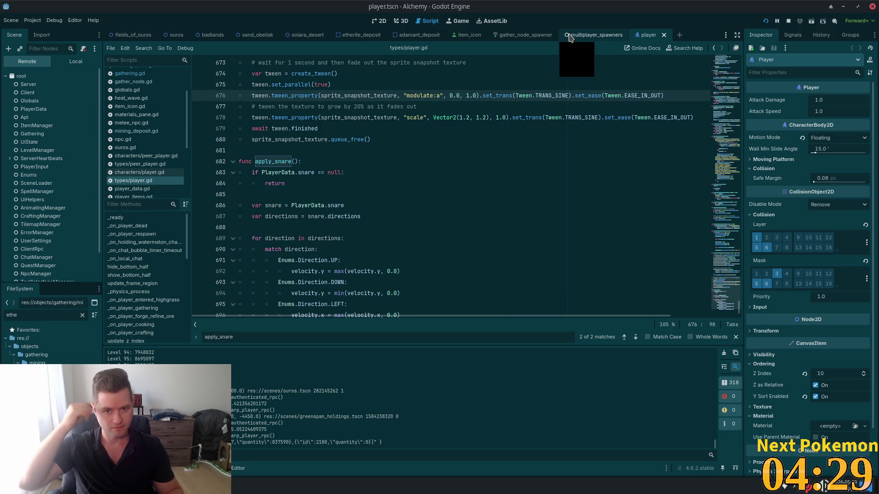
{"action": "left_click", "coordinate": [322, 163]}
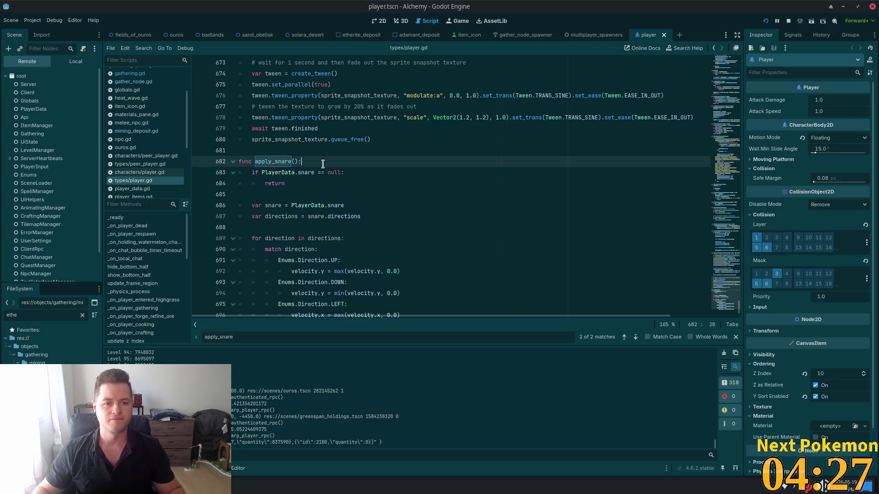
{"action": "scroll", "coordinate": [348, 183], "scroll_direction": "up", "scroll_amount": 4}
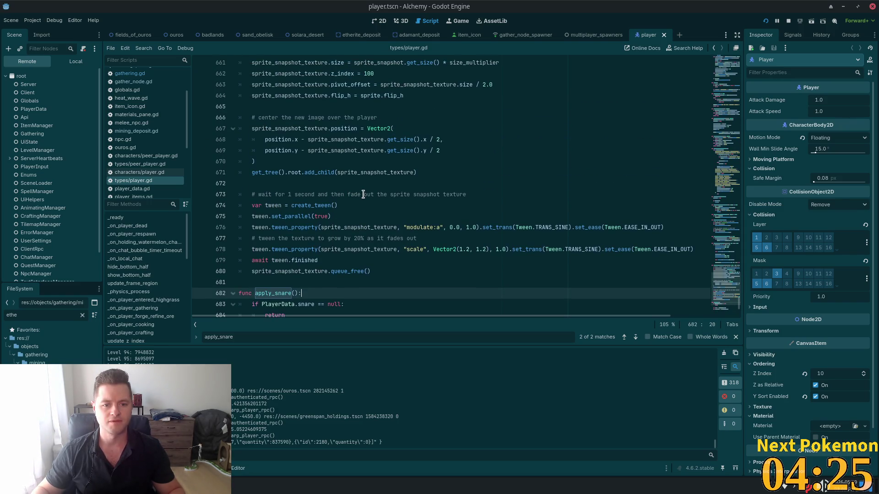
{"action": "scroll", "coordinate": [379, 194], "scroll_direction": "down", "scroll_amount": 4}
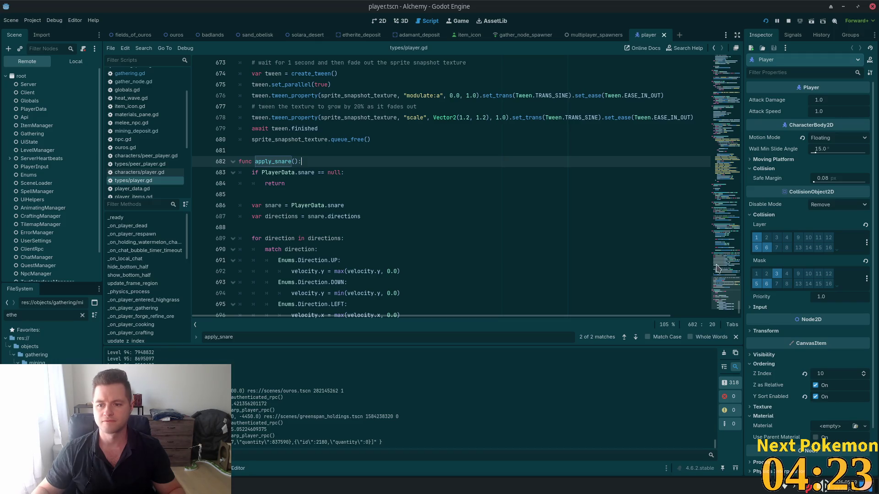
{"action": "left_click", "coordinate": [379, 21]}
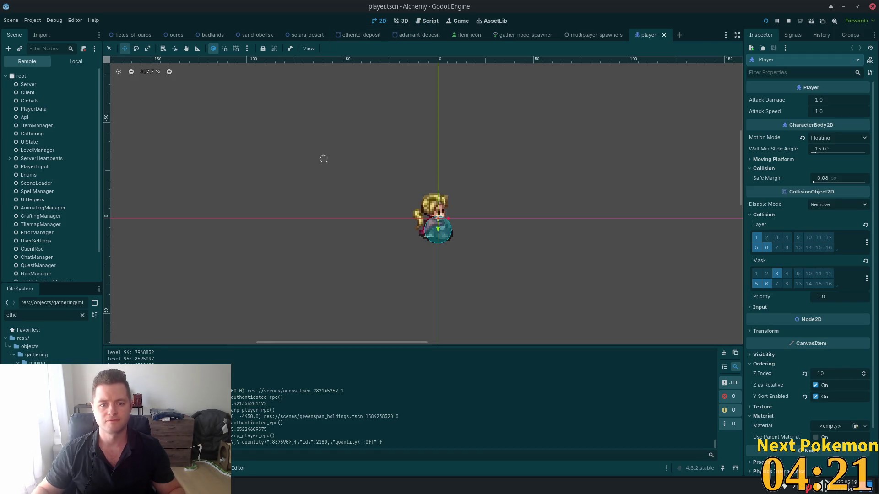
In the Local scene tree, inspect MeleeRange and Player, then select GatherAnimations.
{"action": "left_click", "coordinate": [75, 62]}
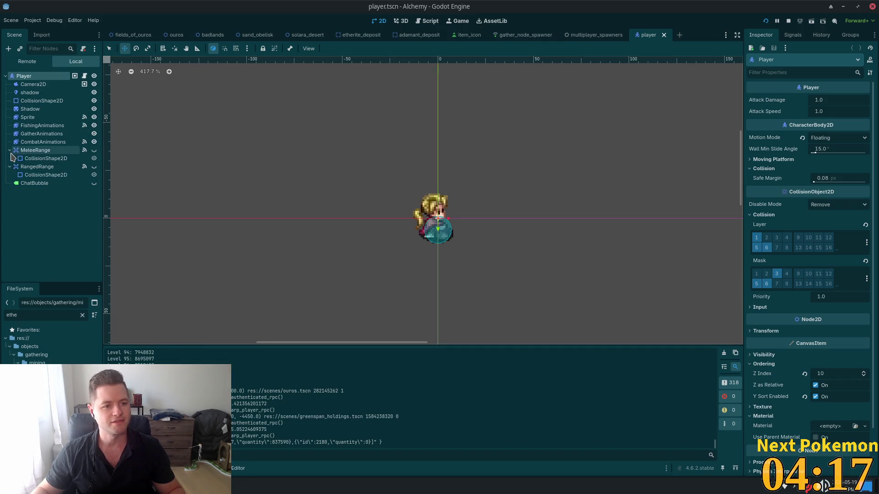
{"action": "left_click", "coordinate": [36, 150]}
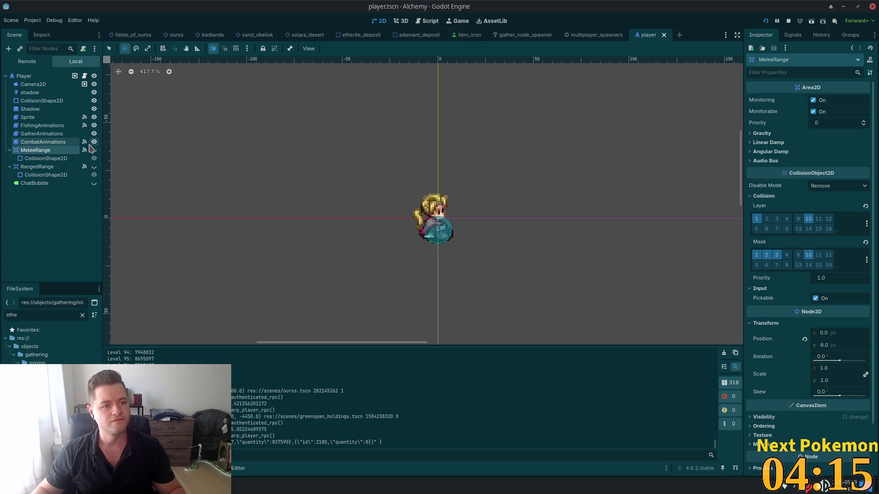
{"action": "left_click", "coordinate": [68, 134]}
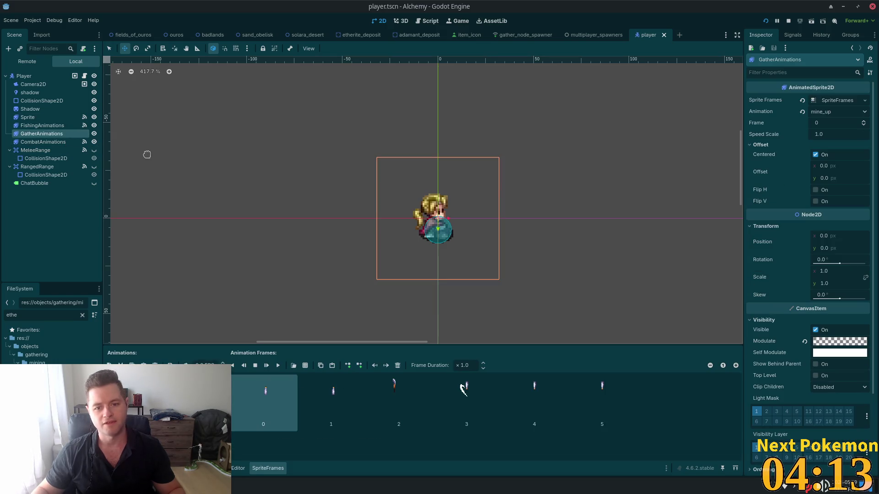
{"action": "left_click", "coordinate": [24, 76]}
{"action": "scroll", "coordinate": [778, 229], "scroll_direction": "down", "scroll_amount": 3}
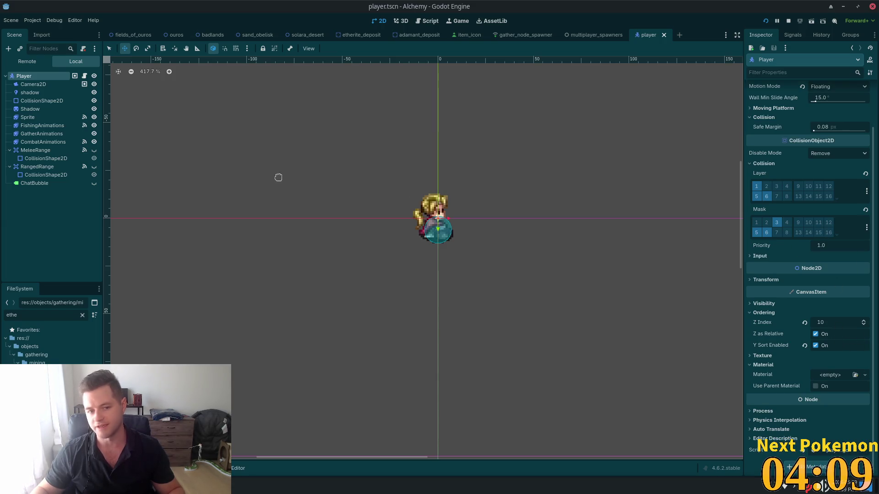
{"action": "left_click", "coordinate": [42, 134]}
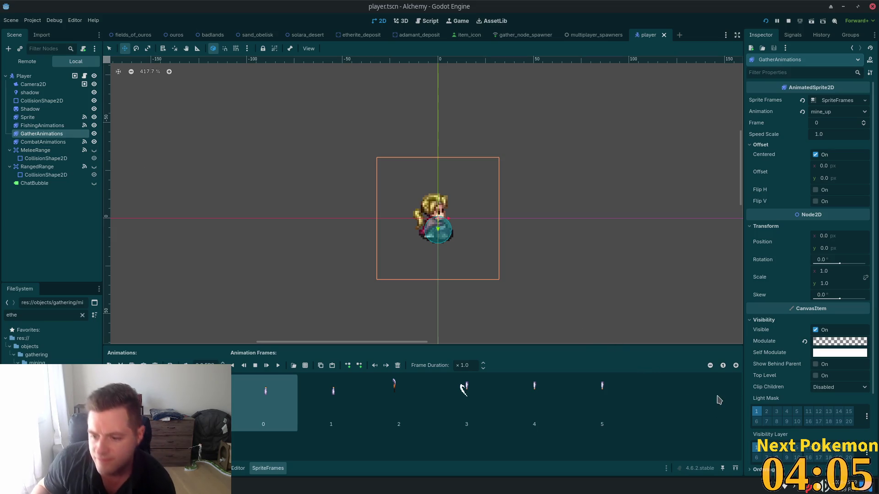
Tick Y Sort Enabled under Ordering for GatherAnimations and save player.tscn.
{"action": "scroll", "coordinate": [777, 393], "scroll_direction": "down", "scroll_amount": 4}
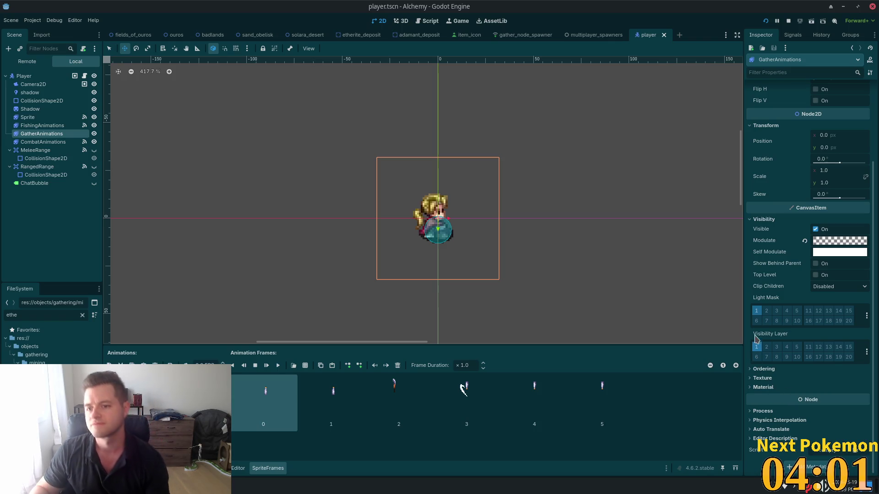
{"action": "scroll", "coordinate": [805, 302], "scroll_direction": "up", "scroll_amount": 4}
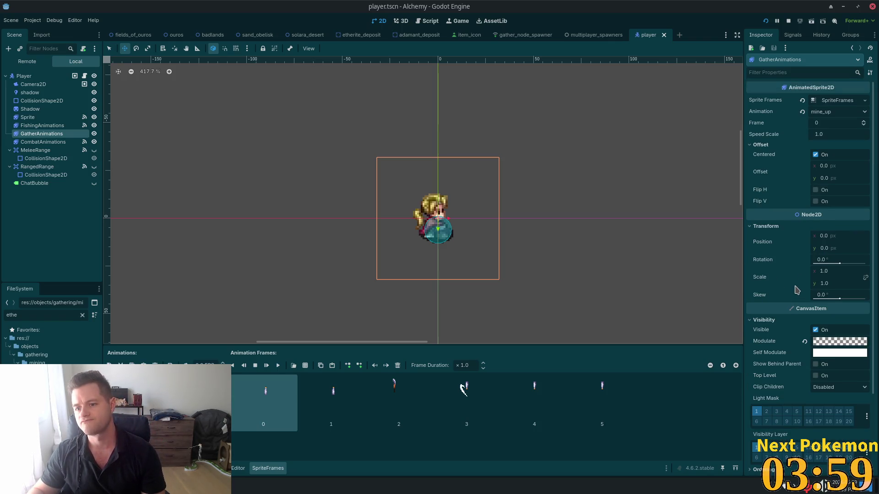
{"action": "scroll", "coordinate": [797, 290], "scroll_direction": "down", "scroll_amount": 4}
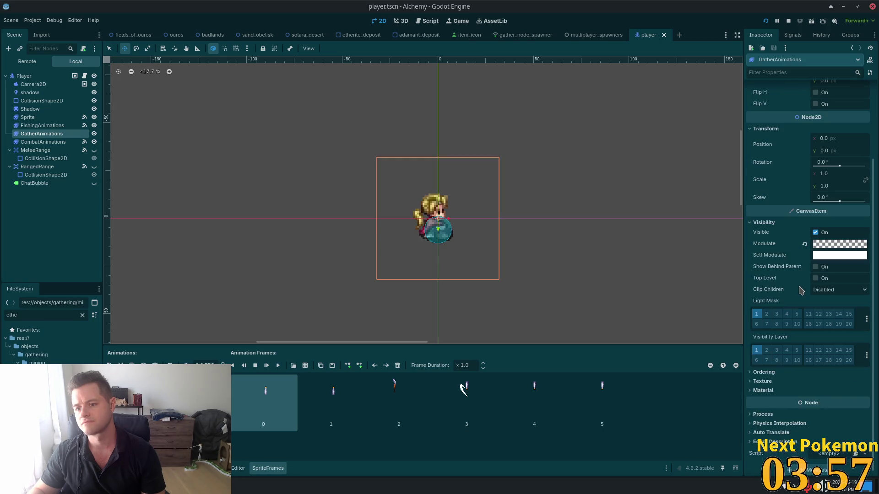
{"action": "left_click", "coordinate": [763, 373]}
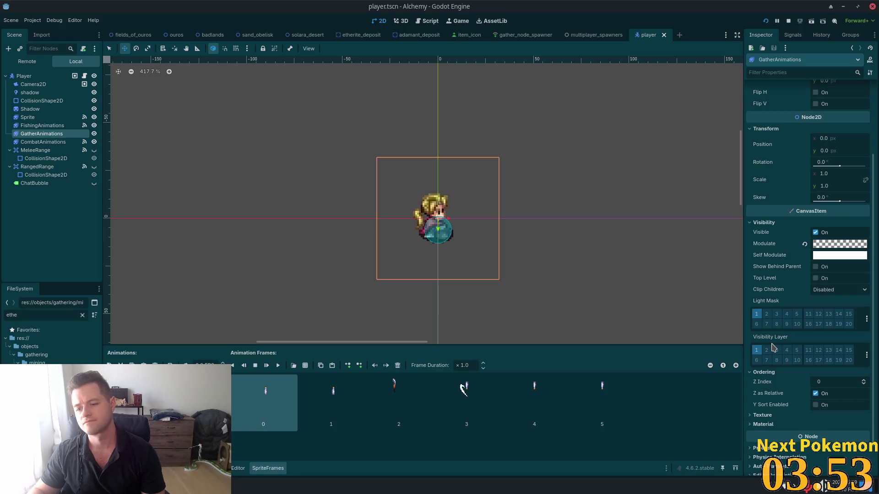
{"action": "left_click", "coordinate": [829, 406]}
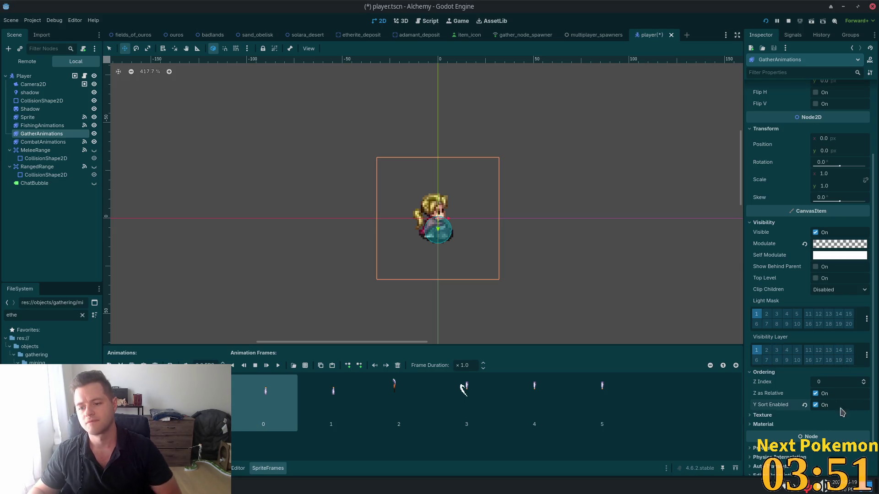
{"action": "key", "text": "ctrl+s"}
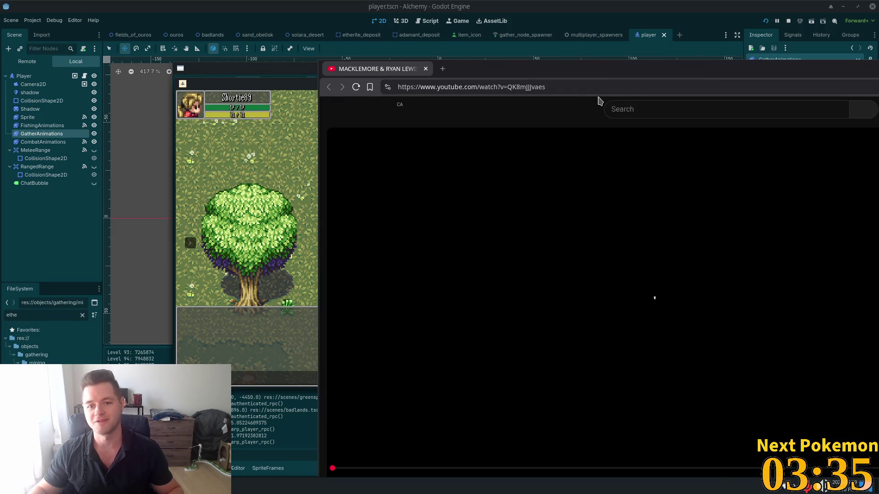
Maximize the YouTube window, scrub the music video, then bring the Godot editor back to front.
{"action": "double_click", "coordinate": [602, 70]}
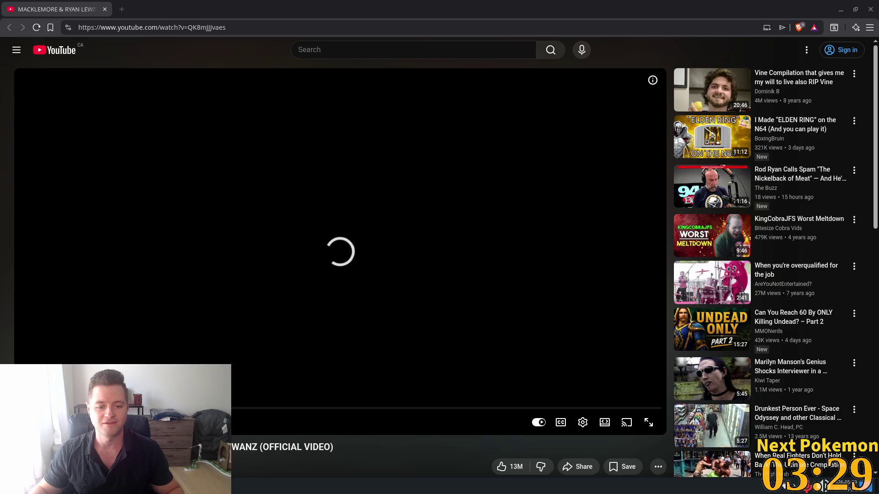
{"action": "mouse_move", "coordinate": [123, 408]}
{"action": "left_mouse_down"}
{"action": "mouse_move", "coordinate": [156, 407]}
{"action": "mouse_move", "coordinate": [76, 407]}
{"action": "left_mouse_up"}
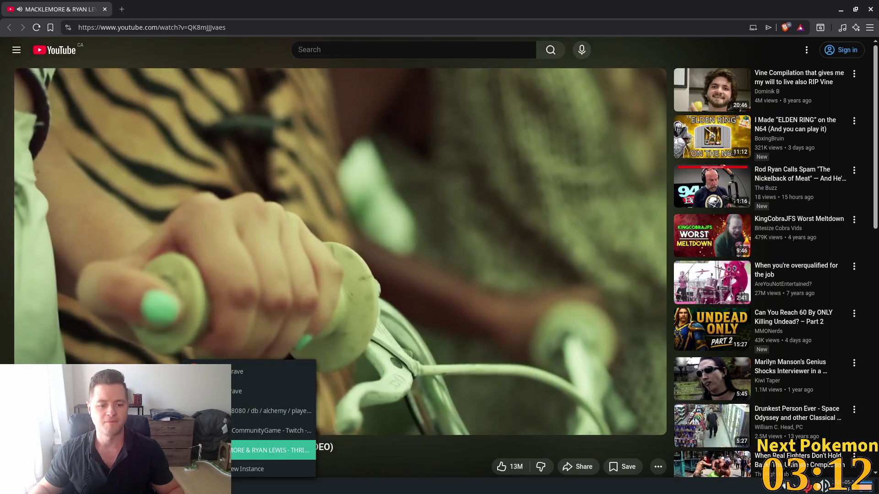
{"action": "left_click", "coordinate": [265, 447]}
{"action": "left_click", "coordinate": [206, 486]}
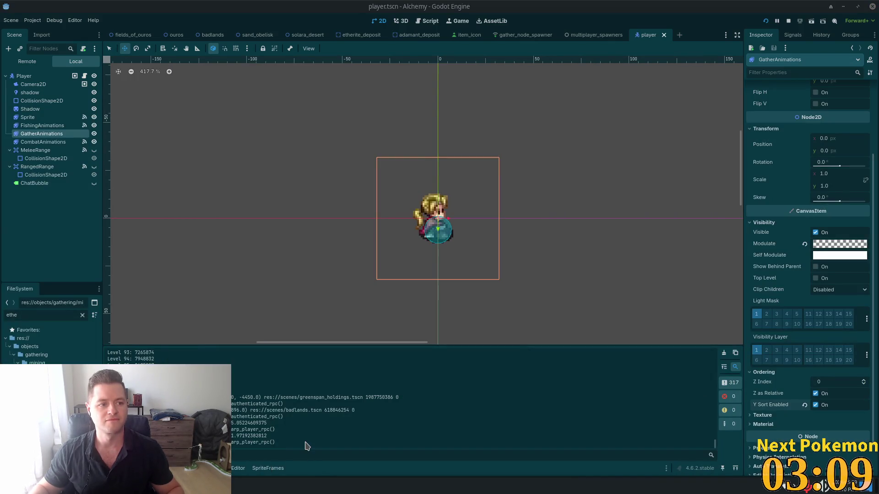
{"action": "left_click", "coordinate": [206, 486]}
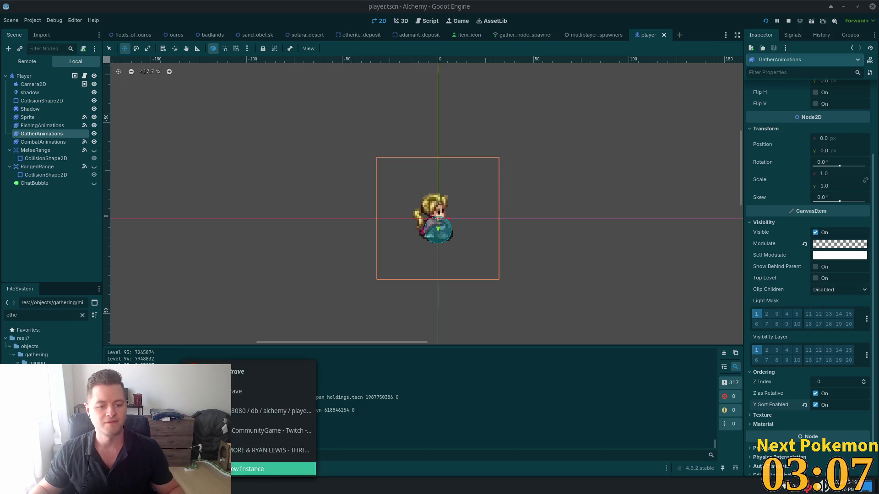
{"action": "left_click", "coordinate": [275, 468]}
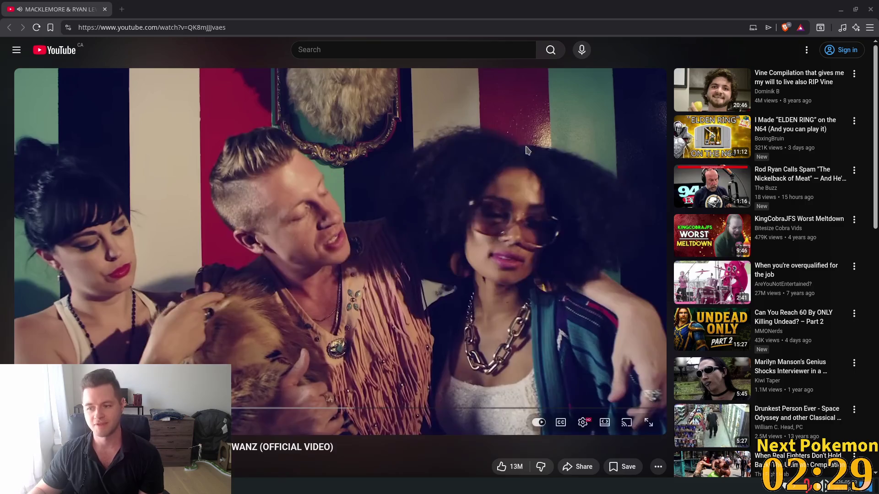
{"action": "key", "text": "alt+Tab"}
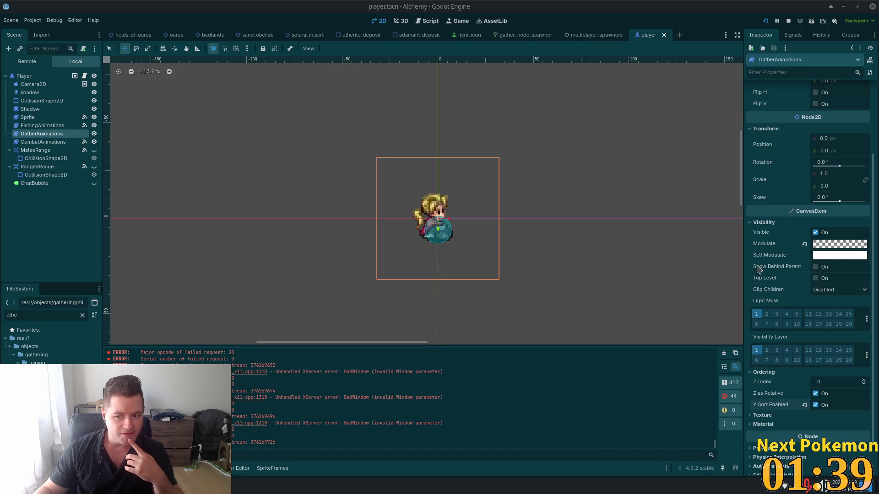
Run the game and walk the desert character to the Etherite Deposit.
{"action": "key", "text": "F5"}
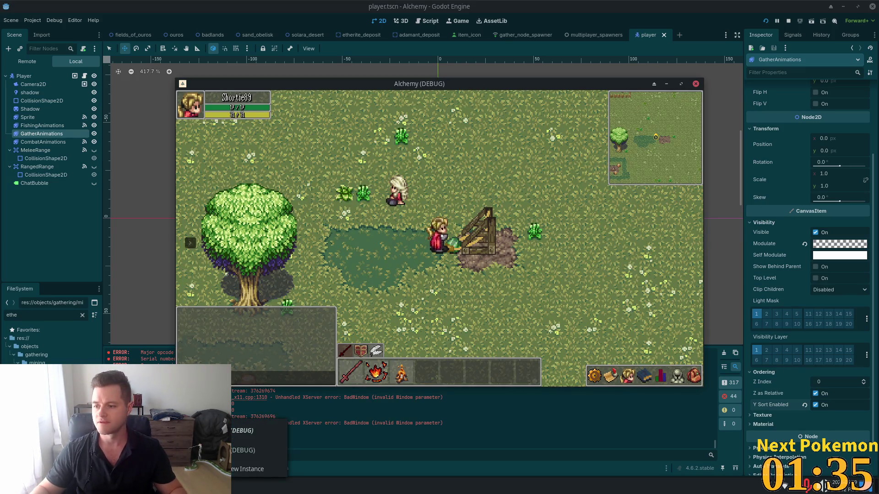
{"action": "left_click", "coordinate": [268, 437]}
{"action": "key", "text": "w"}
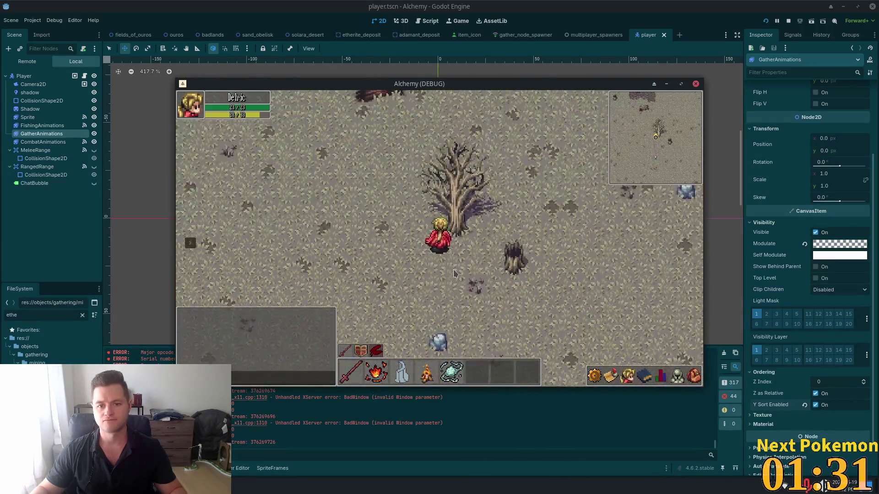
{"action": "key", "text": "d"}
{"action": "key", "text": "w"}
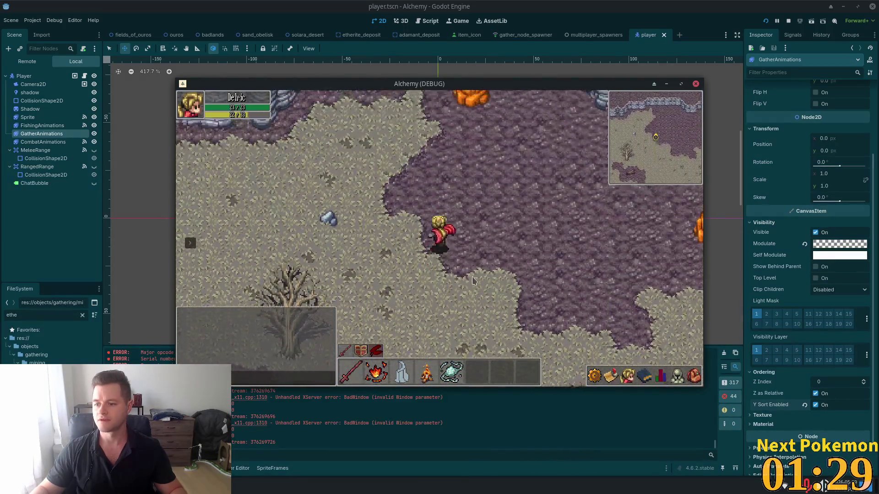
{"action": "key", "text": "s"}
{"action": "key", "text": "a"}
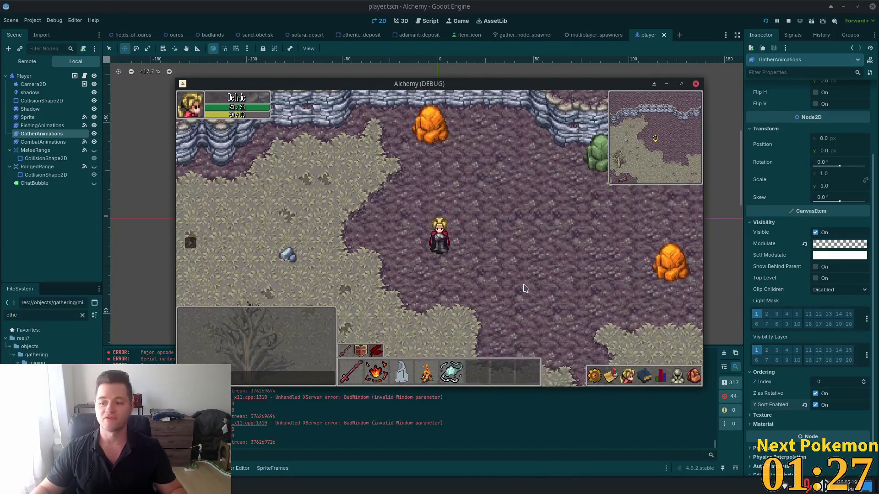
{"action": "key", "text": "d"}
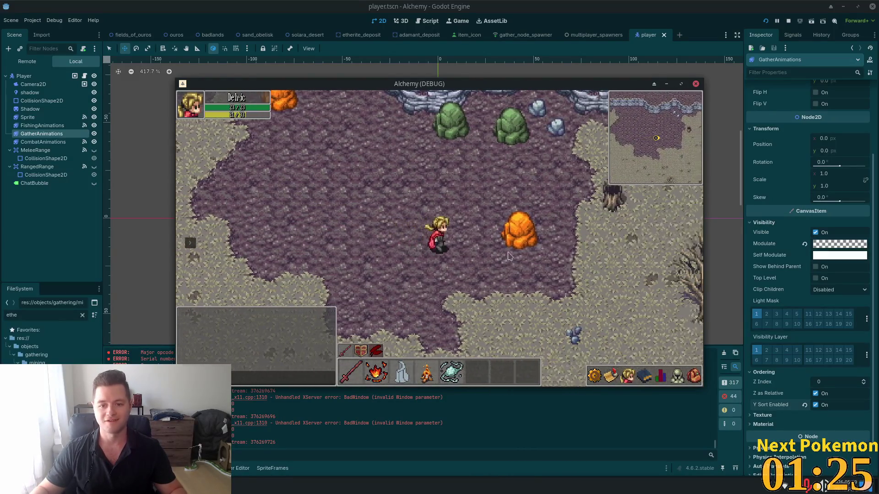
Attempt to mine the Etherite Deposit, then stop the running game with F8.
{"action": "left_click", "coordinate": [468, 245]}
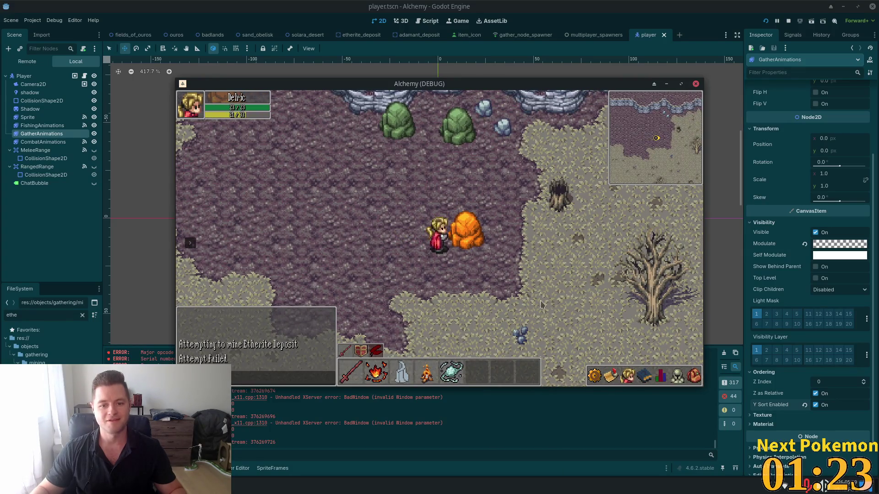
{"action": "key", "text": "w"}
{"action": "key", "text": "d"}
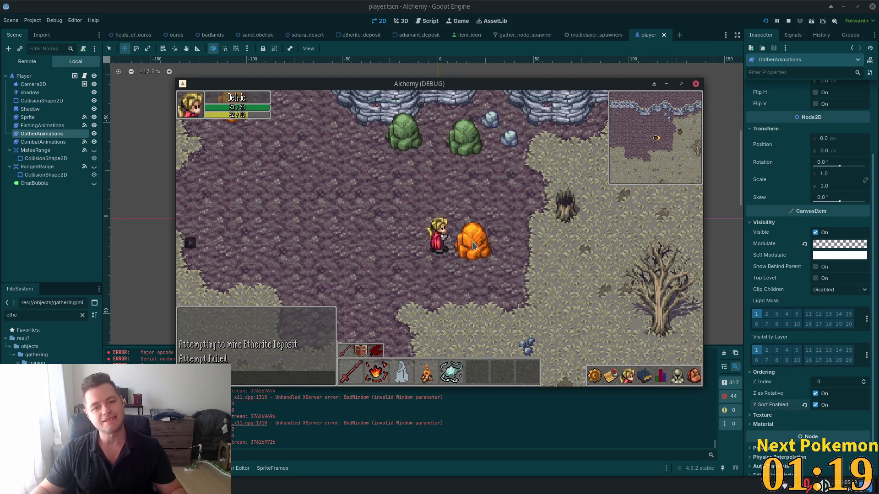
{"action": "key", "text": "F8"}
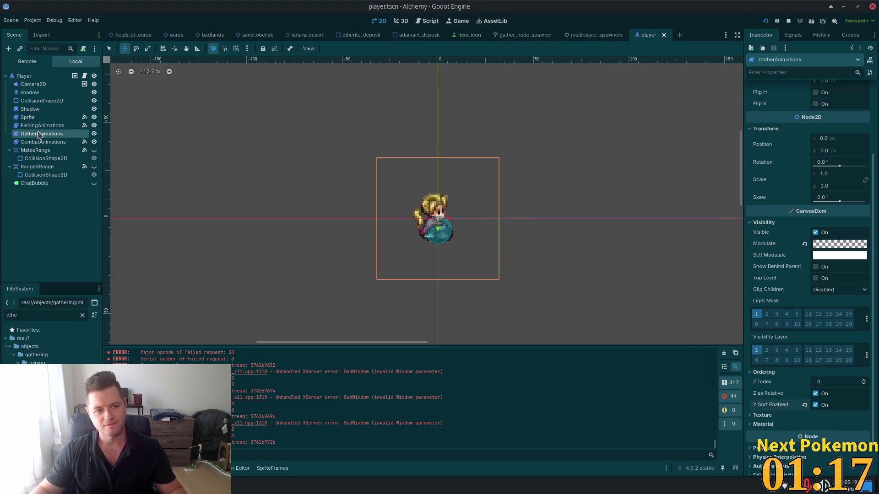
Set GatherAnimations' Z Index to 1, save player.tscn, and relaunch the game with F5.
{"action": "left_click", "coordinate": [851, 382]}
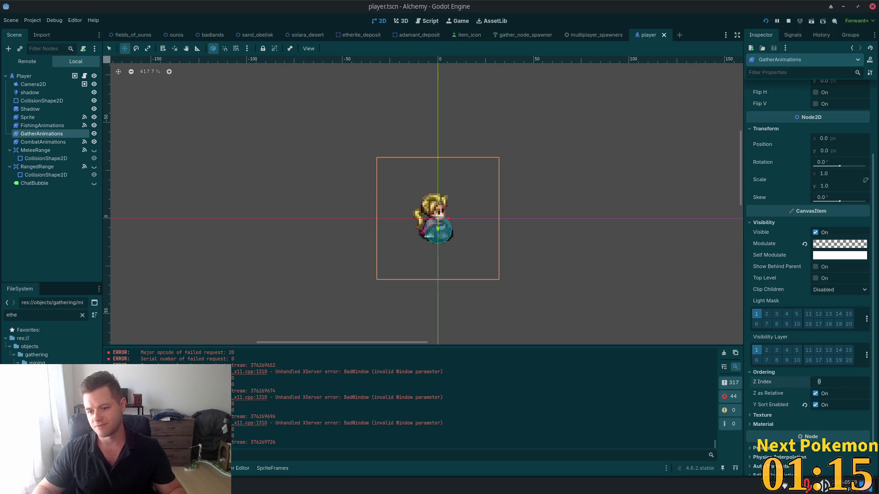
{"action": "type", "text": "1"}
{"action": "key", "text": "Tab"}
{"action": "key", "text": "ctrl+s"}
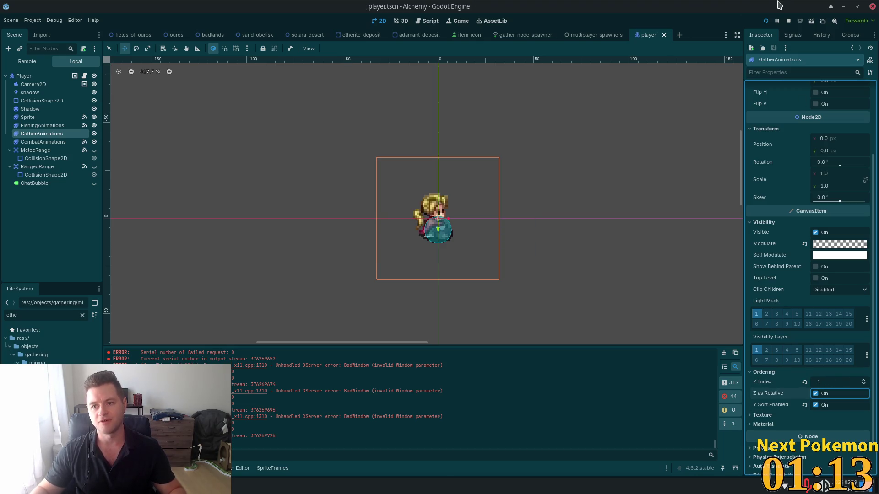
{"action": "key", "text": "F5"}
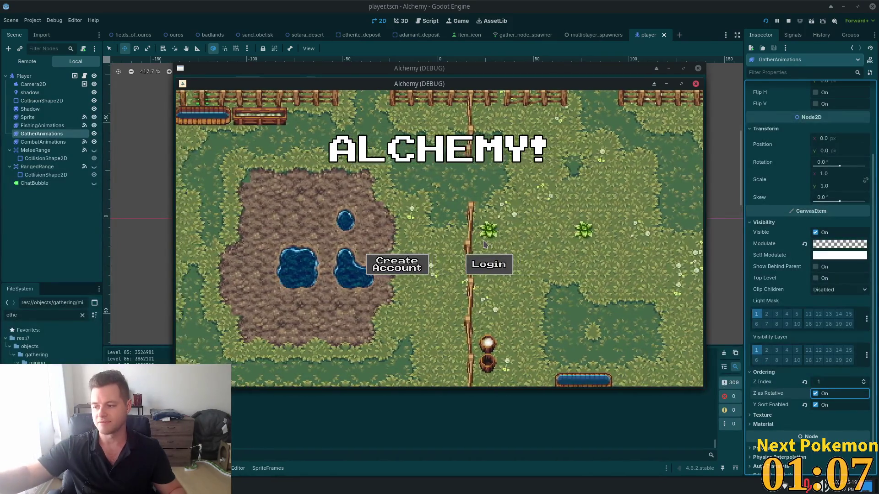
Log into the test game, raise the desert-map window, and drag the Imgur page over it.
{"action": "left_click", "coordinate": [487, 264]}
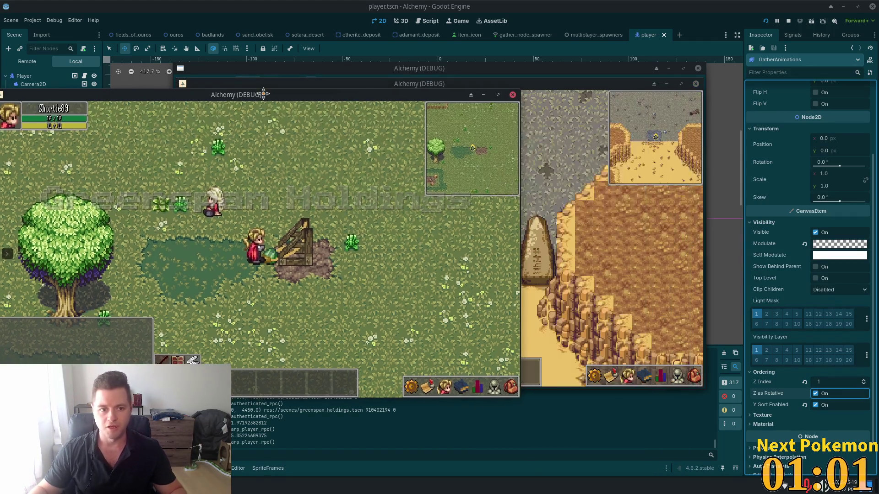
{"action": "left_click", "coordinate": [550, 92]}
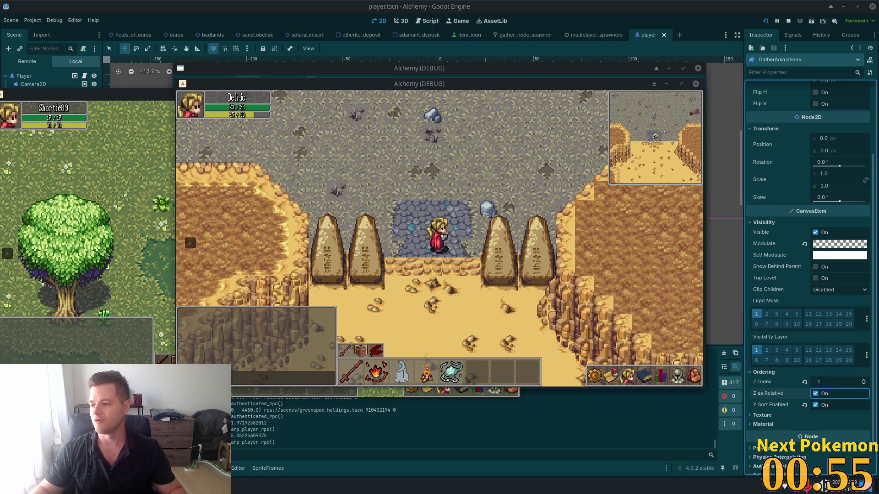
{"action": "mouse_move", "coordinate": [878, 48]}
{"action": "left_mouse_down"}
{"action": "mouse_move", "coordinate": [392, 47]}
{"action": "mouse_move", "coordinate": [353, 37]}
{"action": "left_mouse_up"}
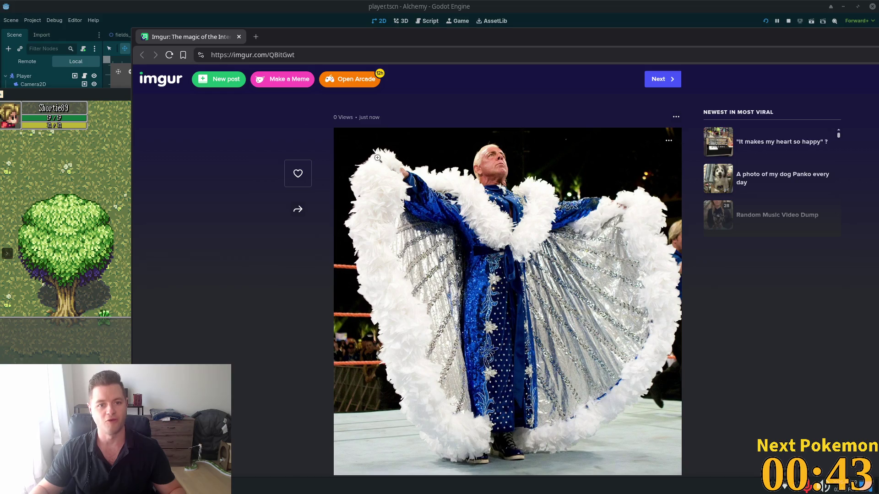
Close the Imgur browser tab to reveal the running Alchemy game.
{"action": "left_click", "coordinate": [239, 37]}
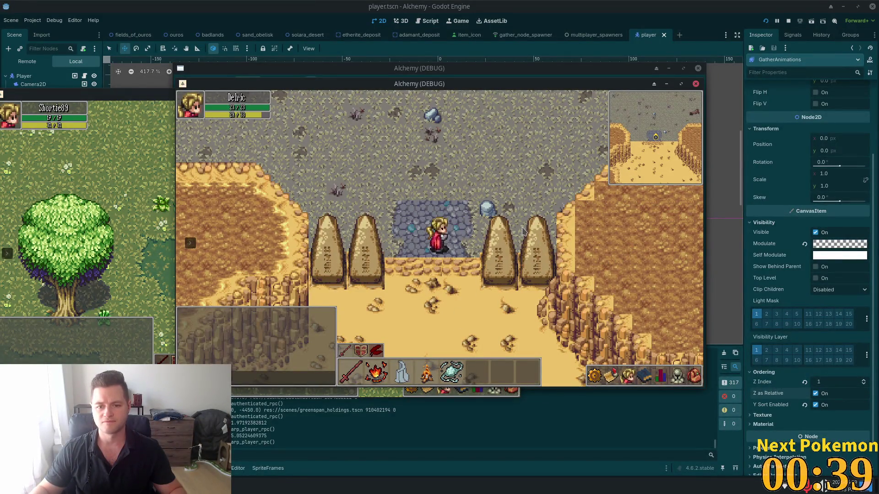
Walk north into the purple cave and mine the Etherite and Adamant Deposits for one ore each.
{"action": "key", "text": "w"}
{"action": "key", "text": "w"}
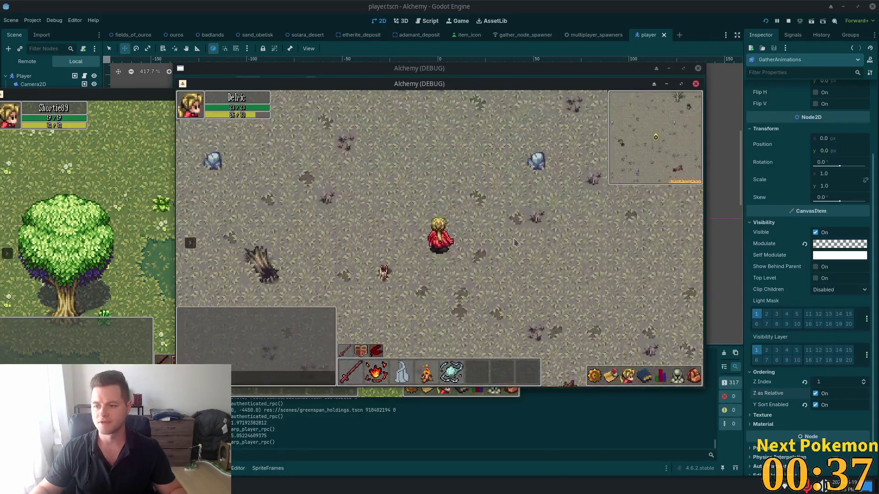
{"action": "key", "text": "w"}
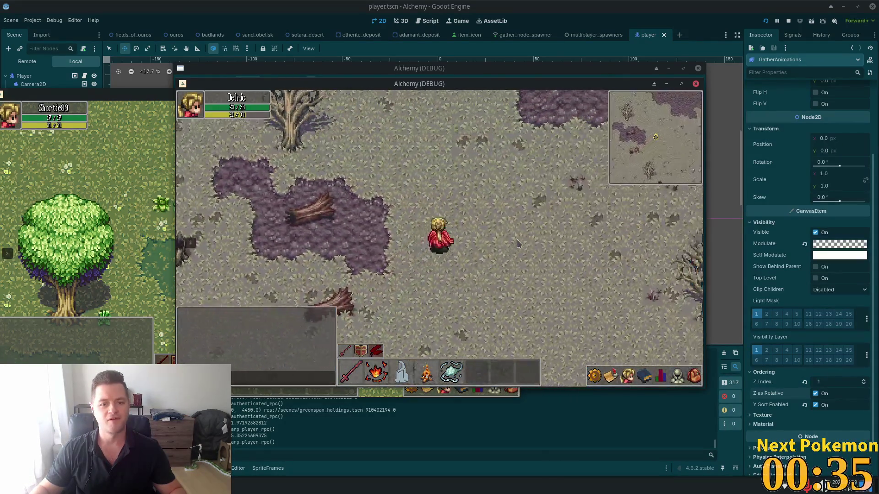
{"action": "key", "text": "w"}
{"action": "key", "text": "d"}
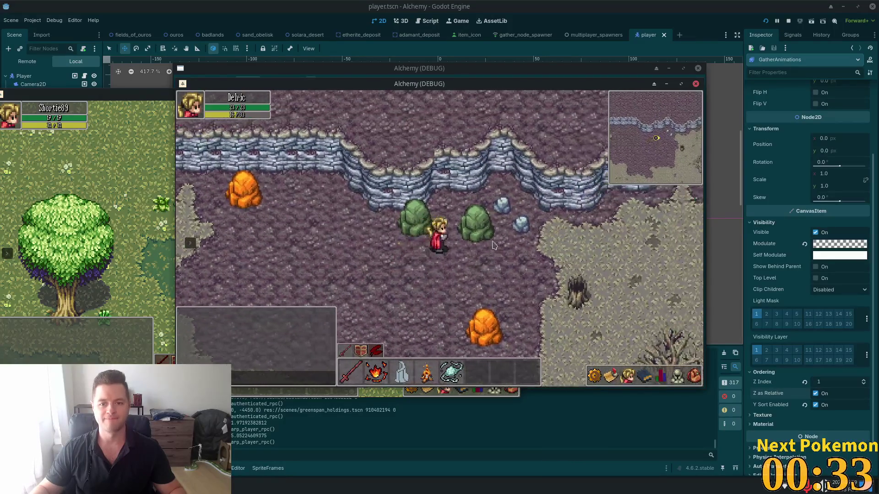
{"action": "left_click", "coordinate": [482, 320]}
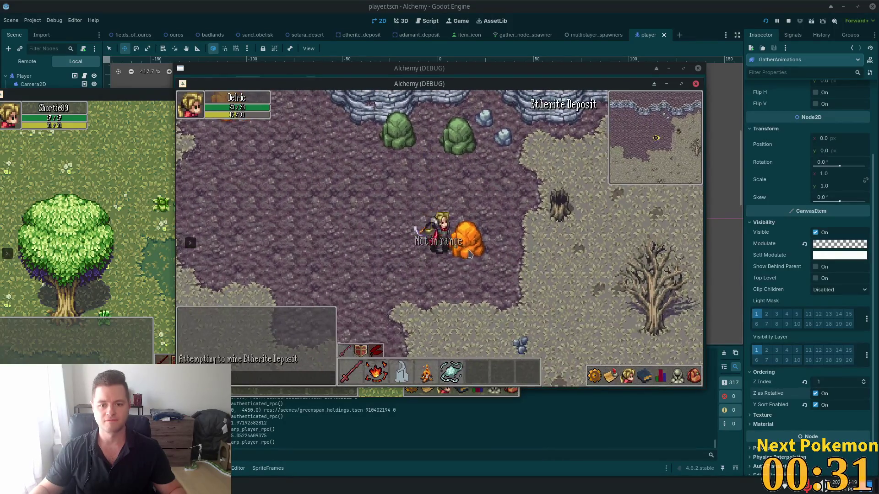
{"action": "key", "text": "w"}
{"action": "key", "text": "a"}
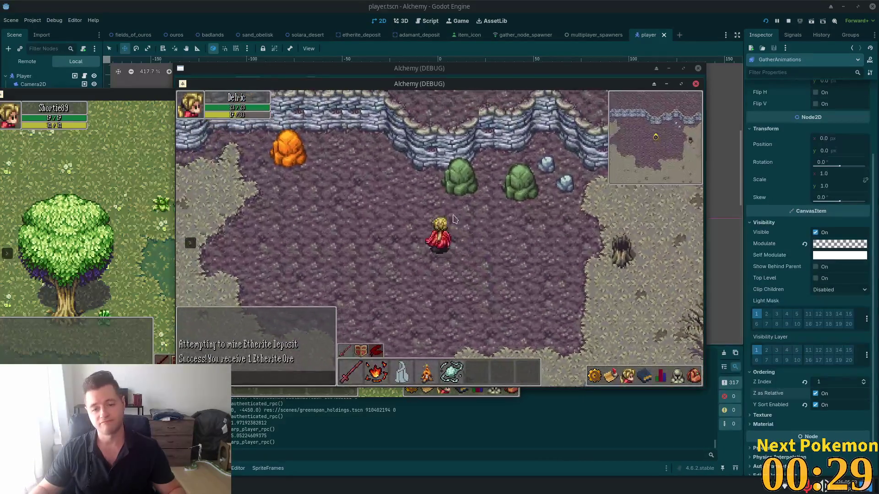
{"action": "left_click", "coordinate": [464, 249]}
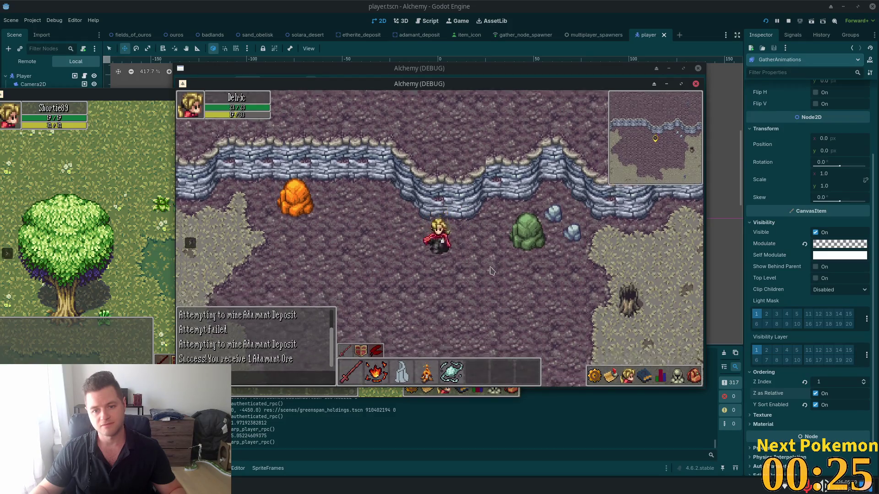
Walk back onto the grey ground and teleport to the FoO Docks in Fields of Ouros.
{"action": "key", "text": "s"}
{"action": "key", "text": "w"}
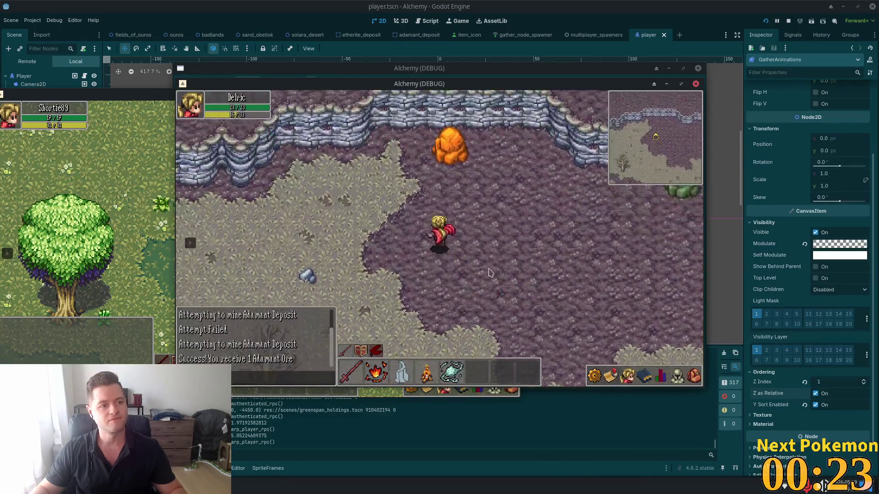
{"action": "key", "text": "s"}
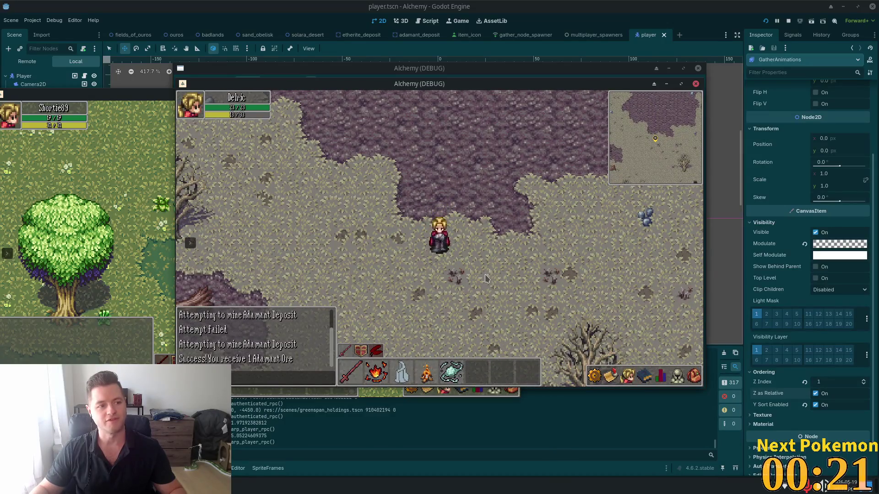
{"action": "key", "text": "w"}
{"action": "key", "text": "a"}
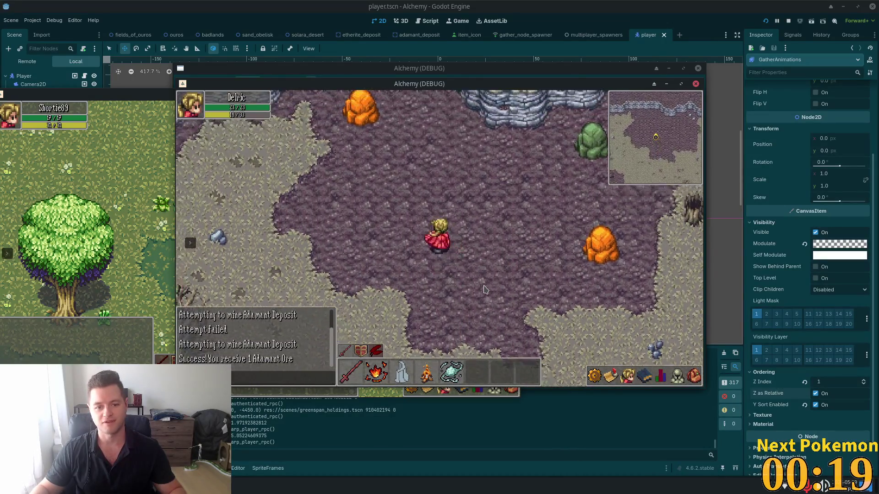
{"action": "key", "text": "s"}
{"action": "left_click", "coordinate": [189, 243]}
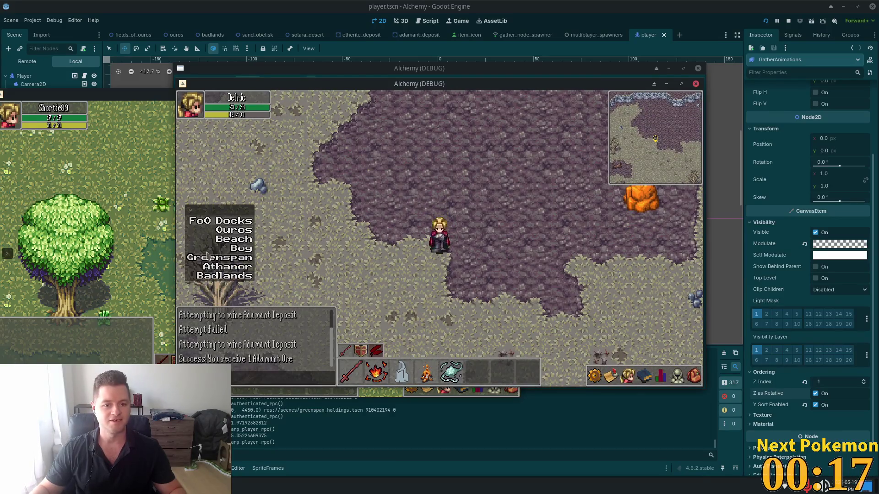
{"action": "left_click", "coordinate": [224, 221]}
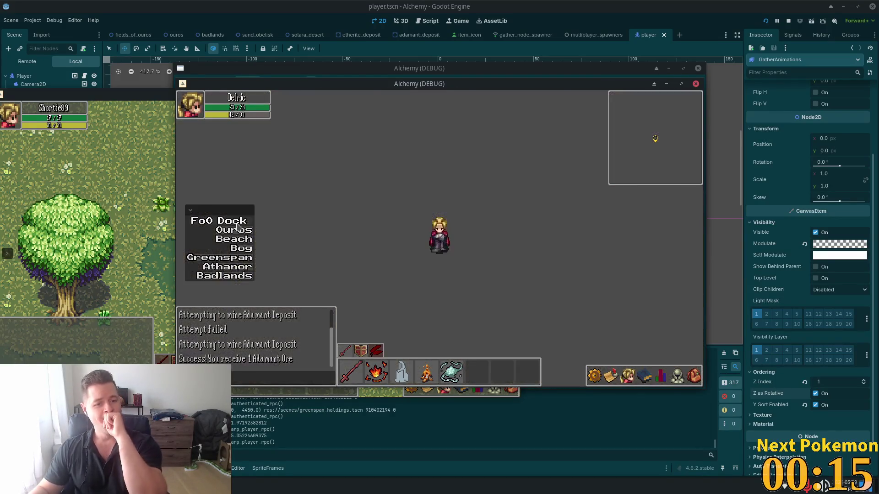
Open the inventory to look over the items, then close it.
{"action": "left_click", "coordinate": [694, 375]}
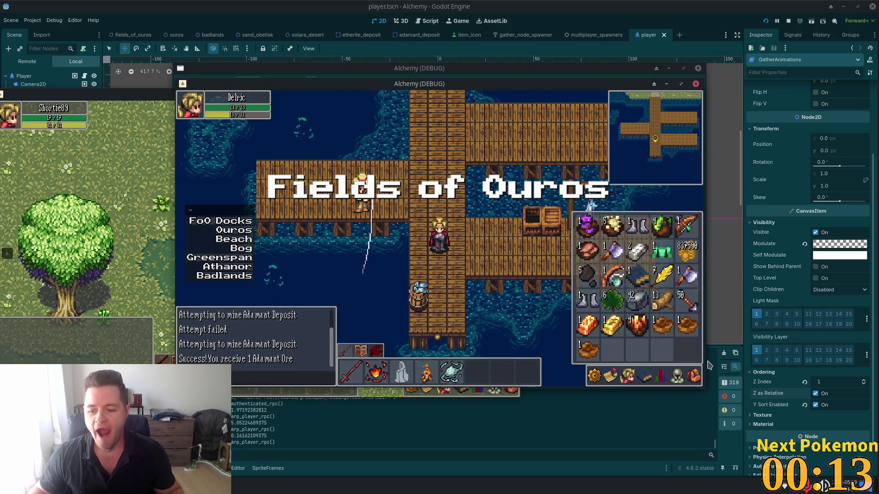
{"action": "left_click", "coordinate": [693, 375]}
{"action": "left_click", "coordinate": [693, 375]}
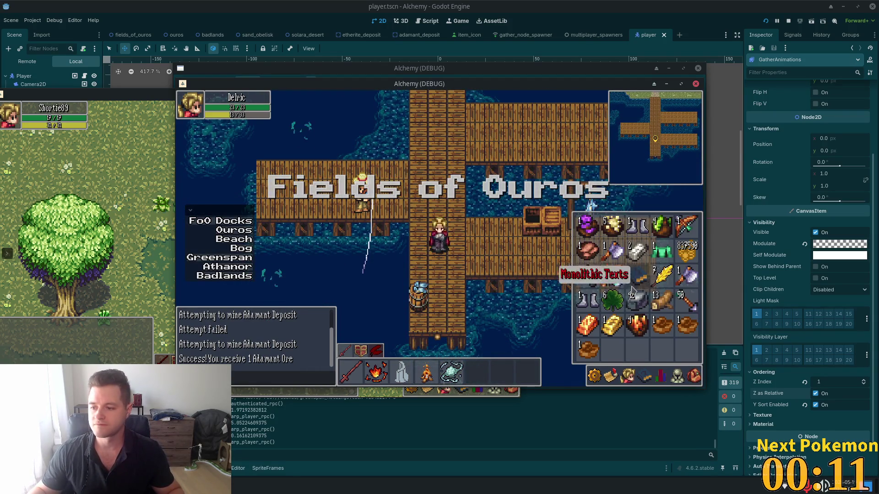
{"action": "key", "text": "Escape"}
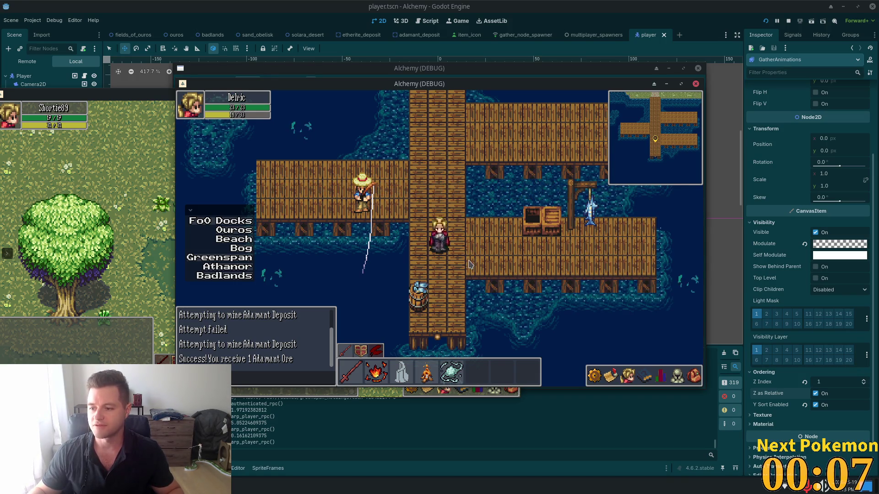
Walk right along the dock and cast at the salmon ripple until a Salmon is caught.
{"action": "key", "text": "d"}
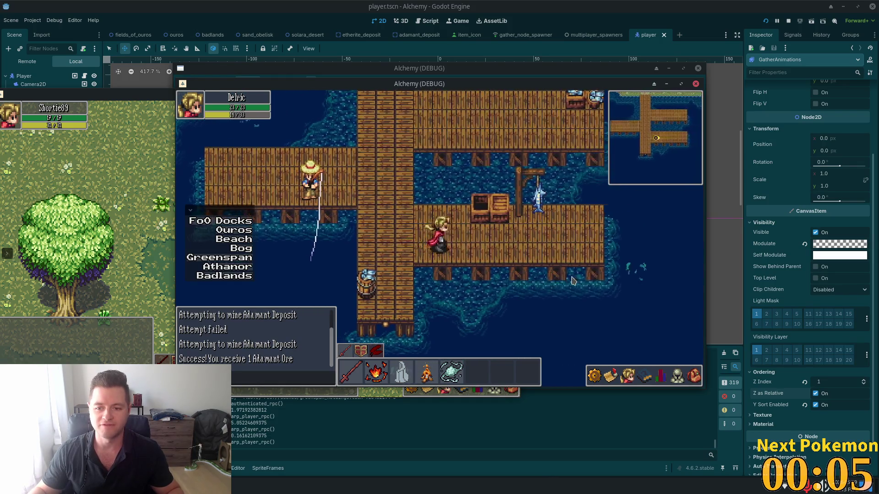
{"action": "key", "text": "d"}
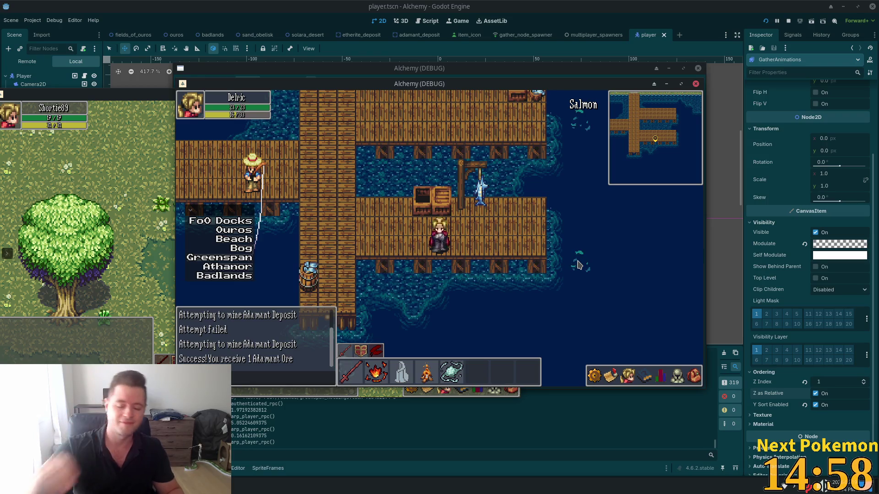
{"action": "left_click", "coordinate": [579, 264]}
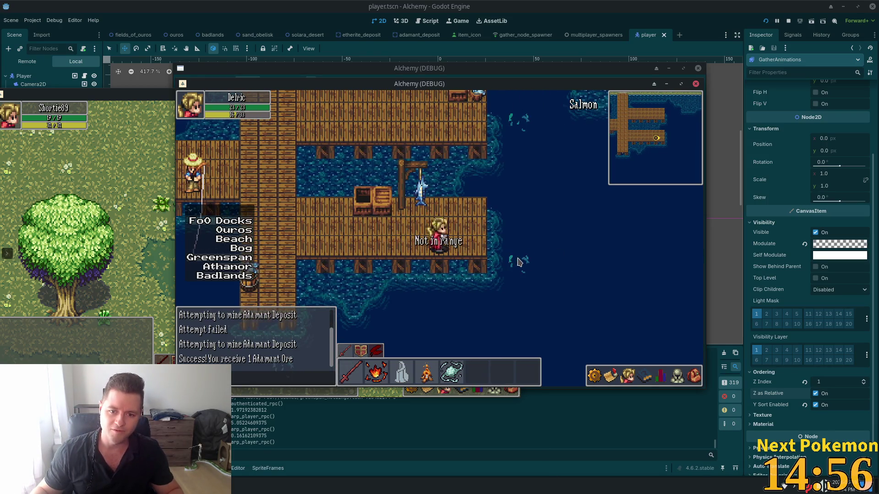
{"action": "left_click", "coordinate": [518, 264]}
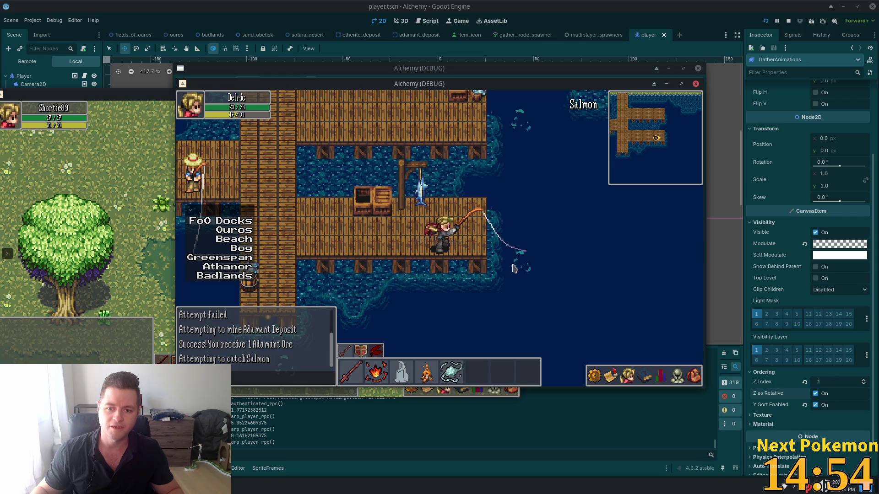
{"action": "left_click", "coordinate": [492, 270]}
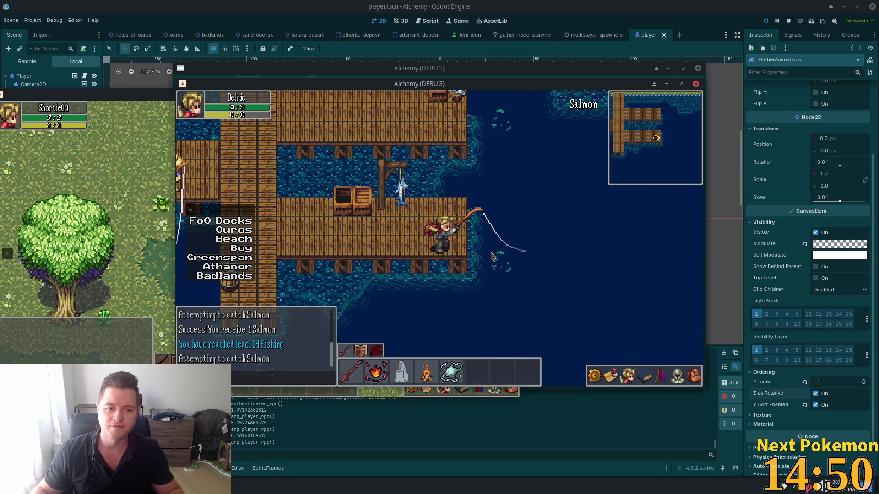
Check the skills and inventory for the Salmon, then walk north off the docks.
{"action": "left_click", "coordinate": [661, 376]}
{"action": "left_click", "coordinate": [693, 376]}
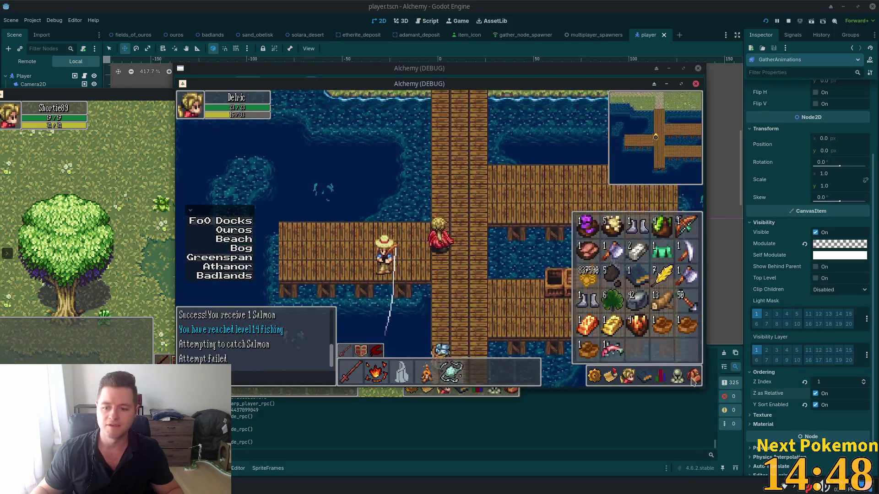
{"action": "key", "text": "w"}
{"action": "left_click", "coordinate": [693, 378]}
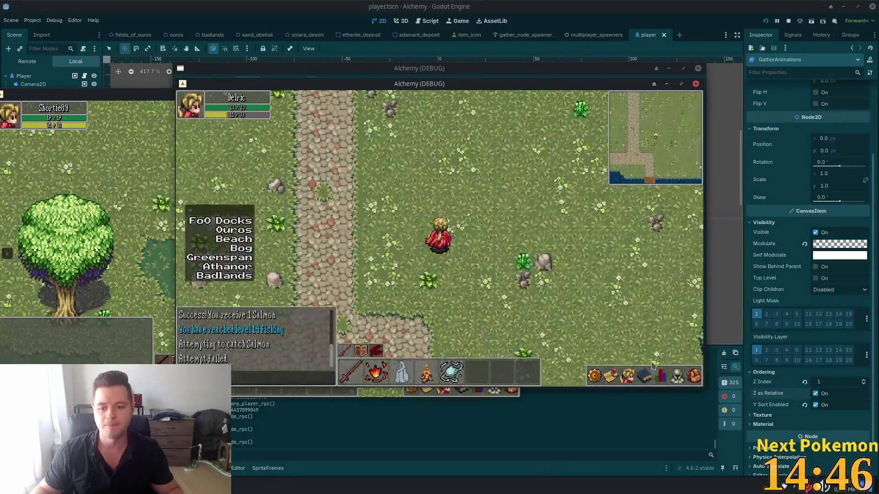
Check the inventory and equipment, then walk west and chop the first Maple Tree for 1 Wood.
{"action": "left_click", "coordinate": [693, 376]}
{"action": "left_click", "coordinate": [677, 376]}
{"action": "left_click", "coordinate": [693, 376]}
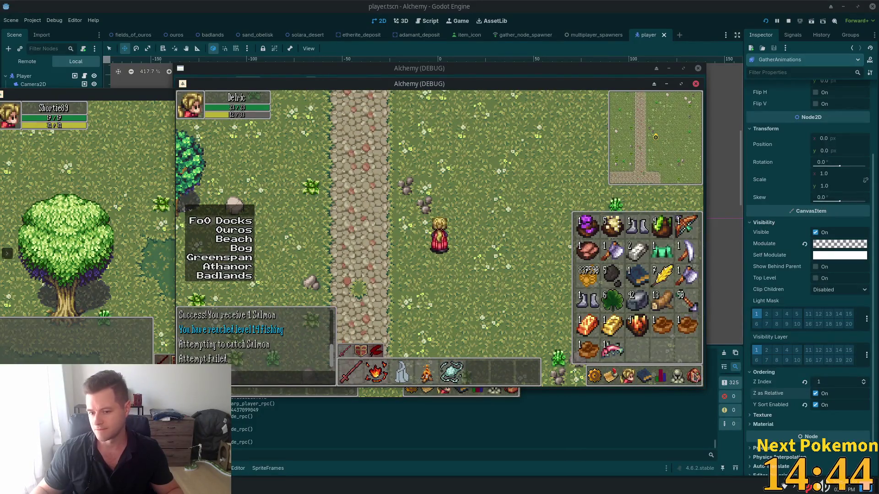
{"action": "left_click", "coordinate": [693, 376]}
{"action": "key", "text": "w"}
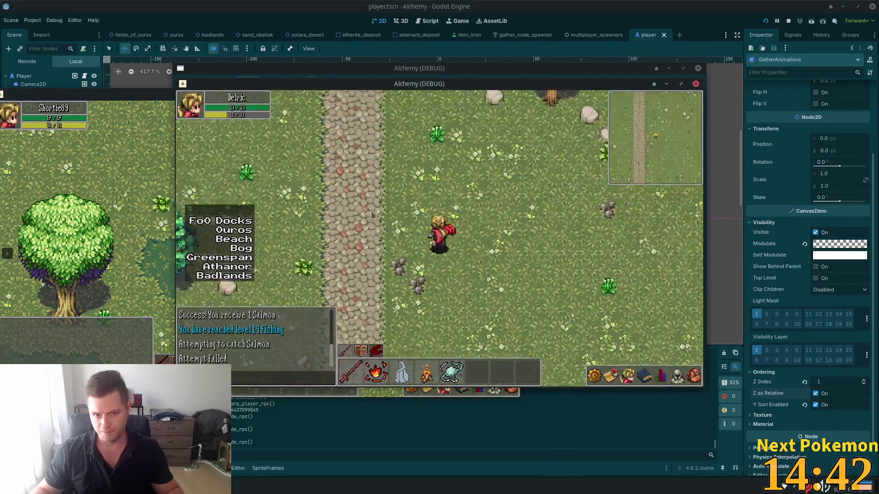
{"action": "key", "text": "a"}
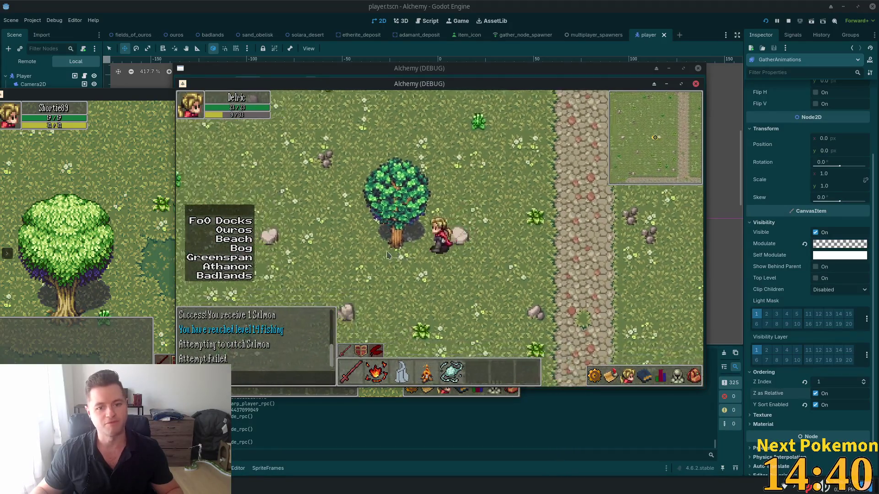
{"action": "left_click", "coordinate": [410, 248]}
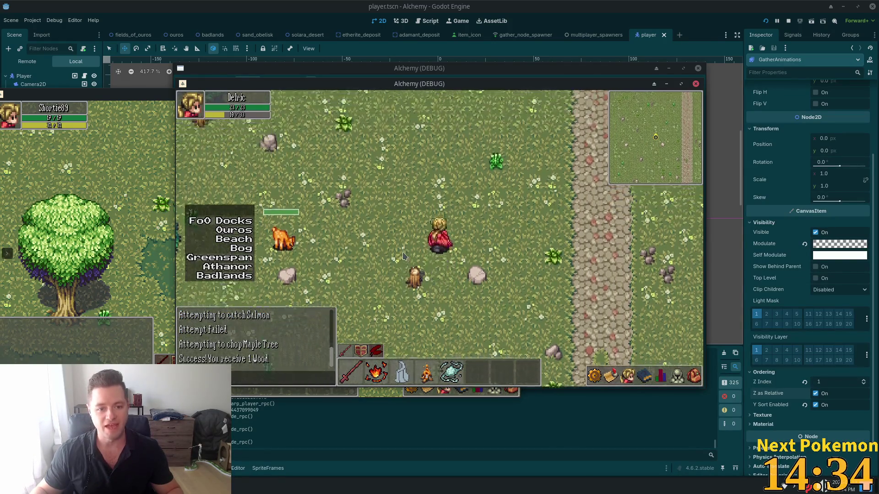
Move up-left to the maple tree by the lake and chop it for another Wood.
{"action": "key", "text": "w"}
{"action": "key", "text": "a"}
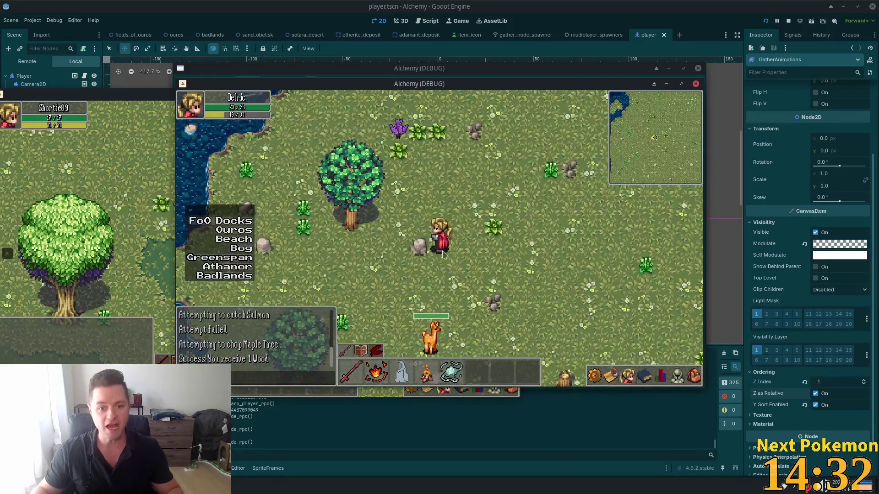
{"action": "left_click", "coordinate": [419, 247]}
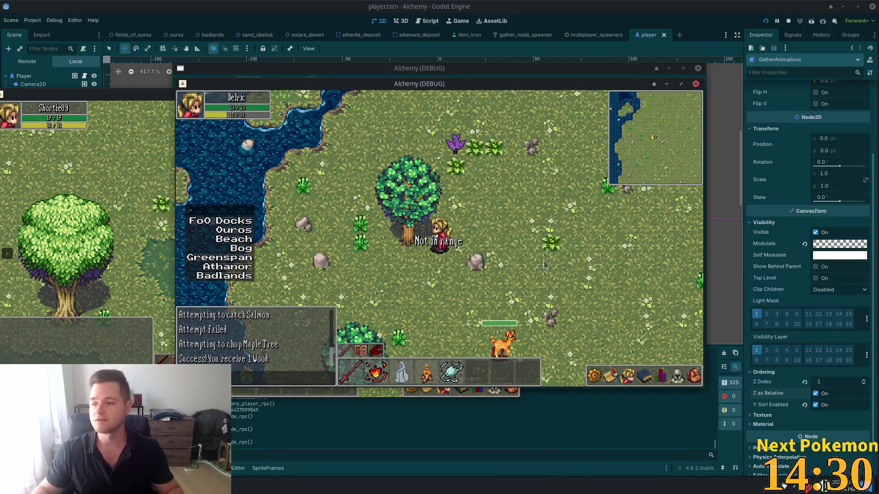
{"action": "left_click", "coordinate": [388, 225]}
{"action": "key", "text": "w"}
{"action": "key", "text": "a"}
{"action": "left_click", "coordinate": [418, 245]}
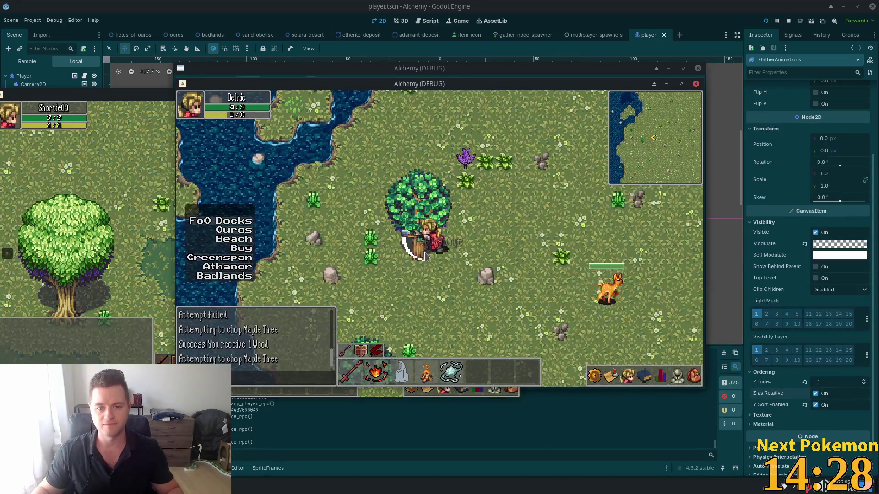
Walk east and north past the stump, then along the cobblestone path to the next maple tree.
{"action": "key", "text": "d"}
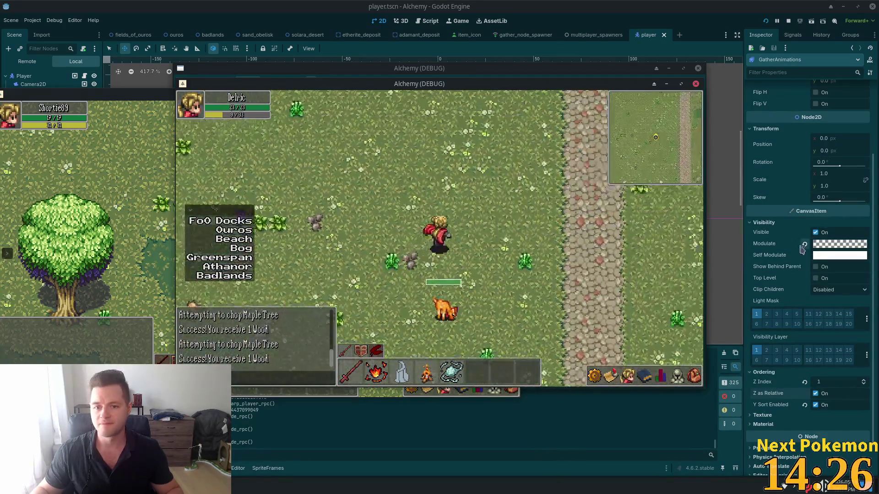
{"action": "key", "text": "w"}
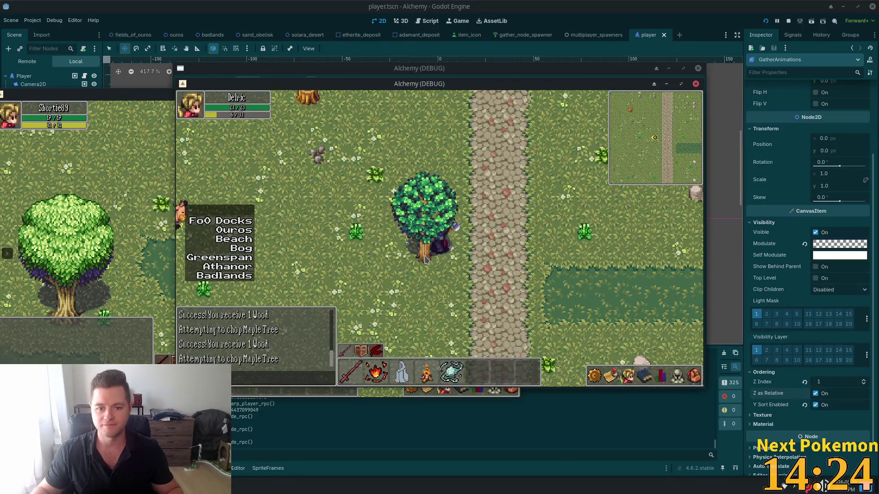
{"action": "key", "text": "w"}
{"action": "key", "text": "a"}
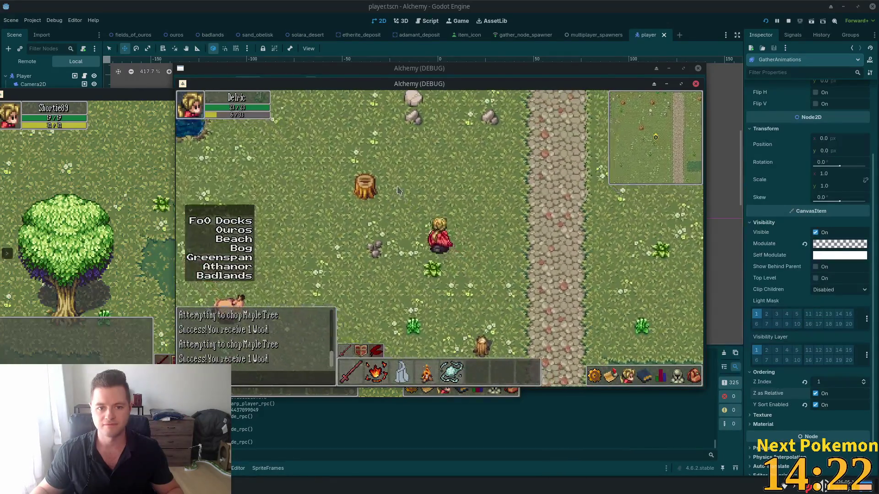
{"action": "key", "text": "w"}
{"action": "key", "text": "a"}
{"action": "key", "text": "w"}
{"action": "key", "text": "d"}
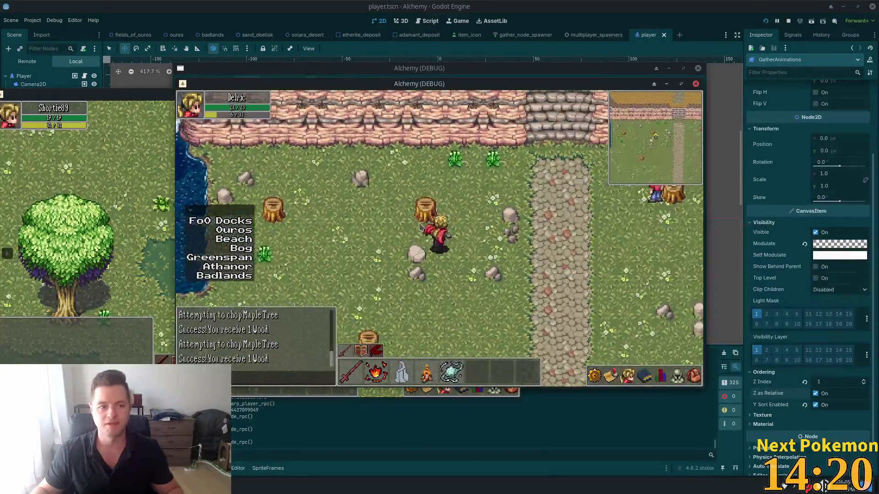
{"action": "key", "text": "s"}
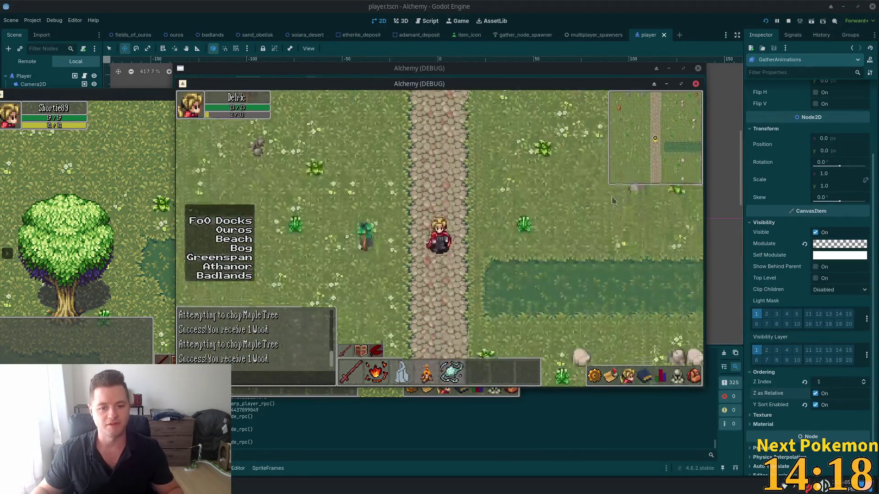
{"action": "key", "text": "d"}
{"action": "key", "text": "w"}
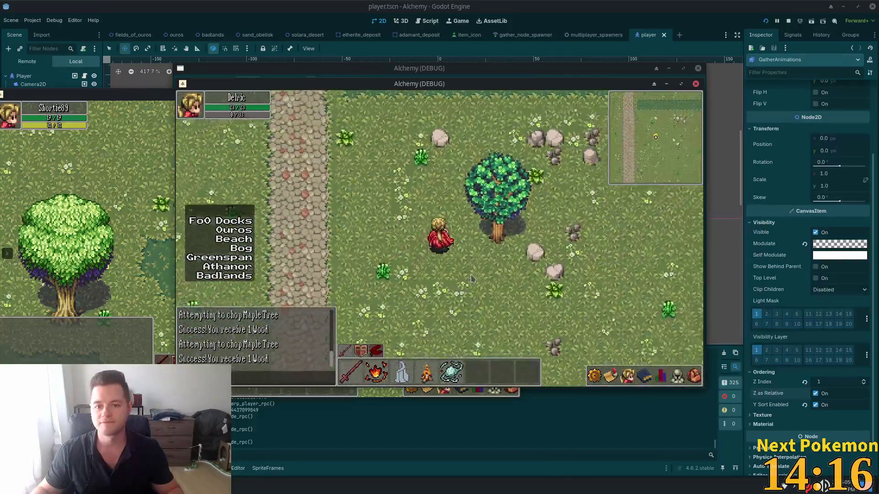
Head north past the stump and climb the cliff stairs to the Ouros palisade gate.
{"action": "key", "text": "d"}
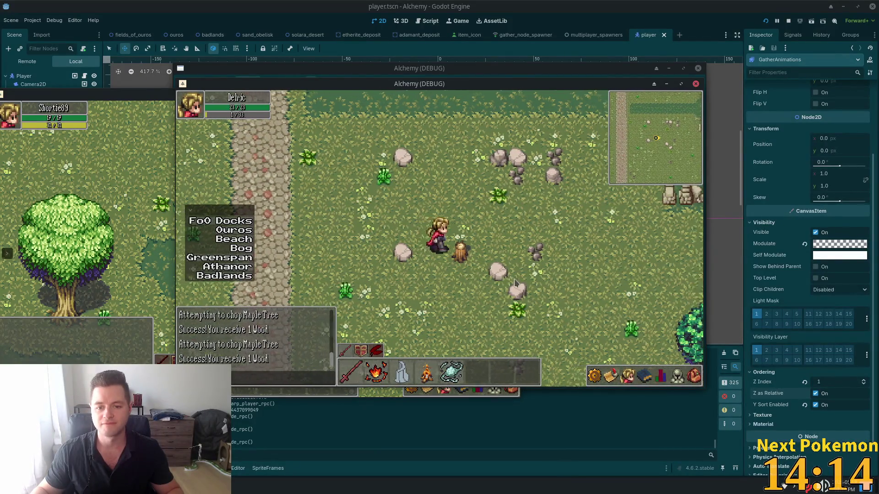
{"action": "key", "text": "w"}
{"action": "key", "text": "w"}
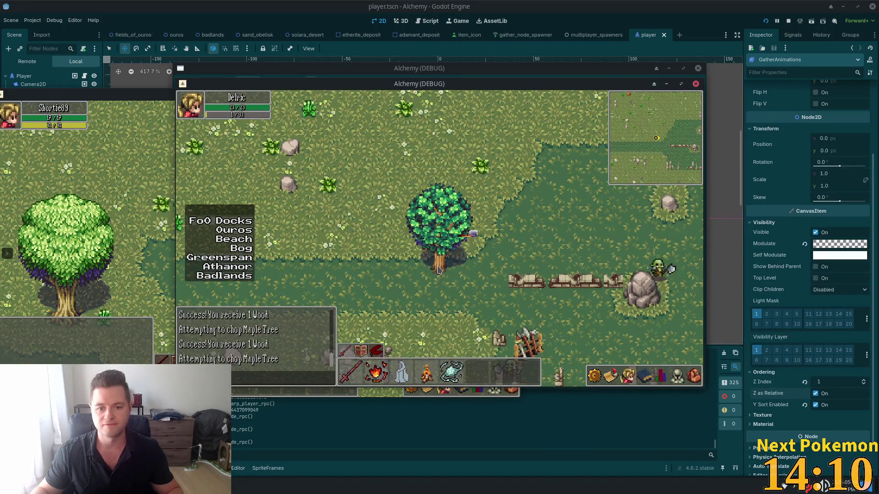
{"action": "key", "text": "w"}
{"action": "key", "text": "w"}
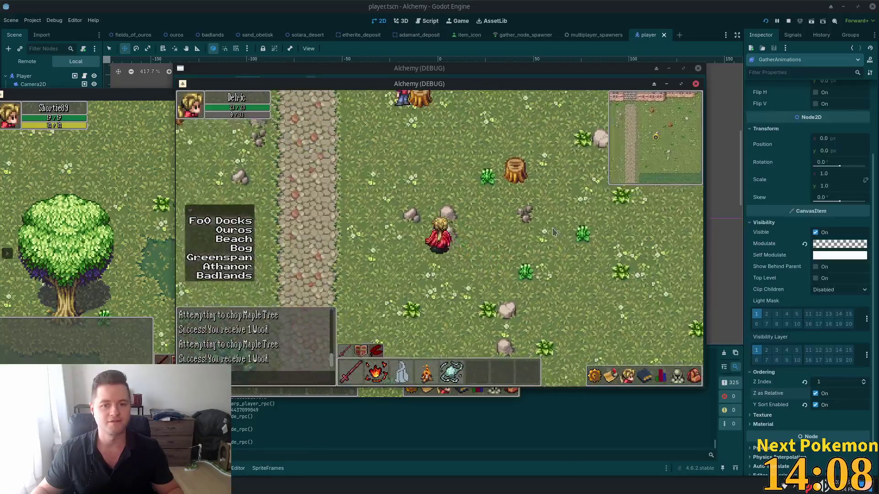
{"action": "key", "text": "w"}
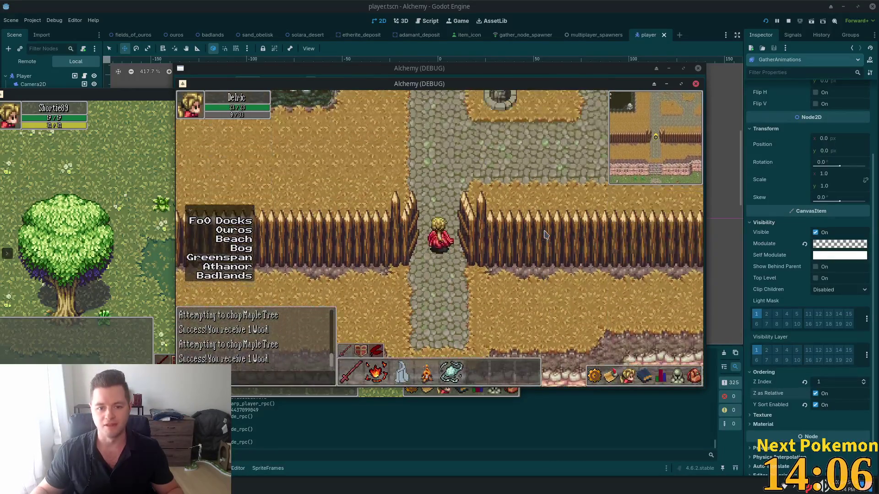
Glance at equipment and inventory while walking north through town into the blacksmith.
{"action": "key", "text": "w"}
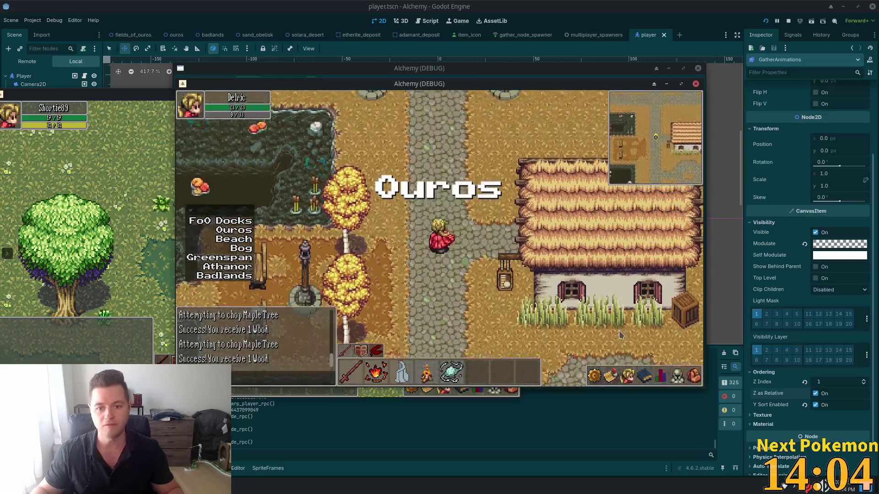
{"action": "left_click", "coordinate": [676, 377]}
{"action": "key", "text": "w"}
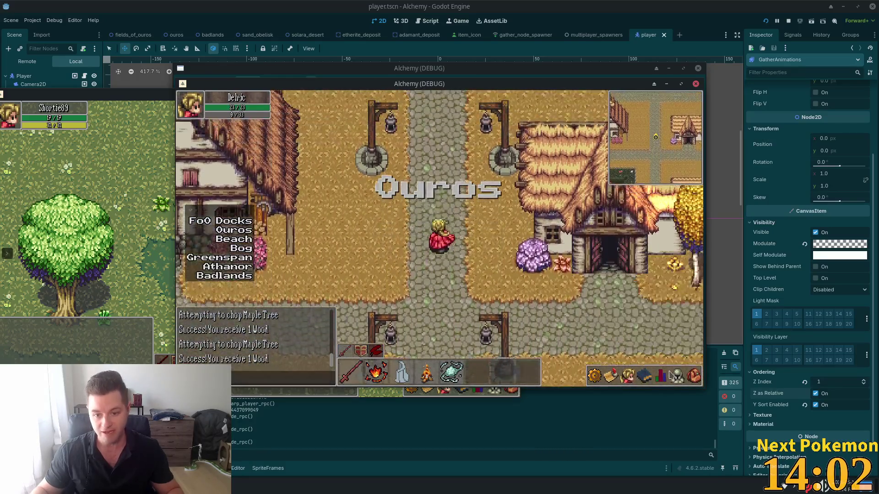
{"action": "left_click", "coordinate": [695, 377]}
{"action": "key", "text": "w"}
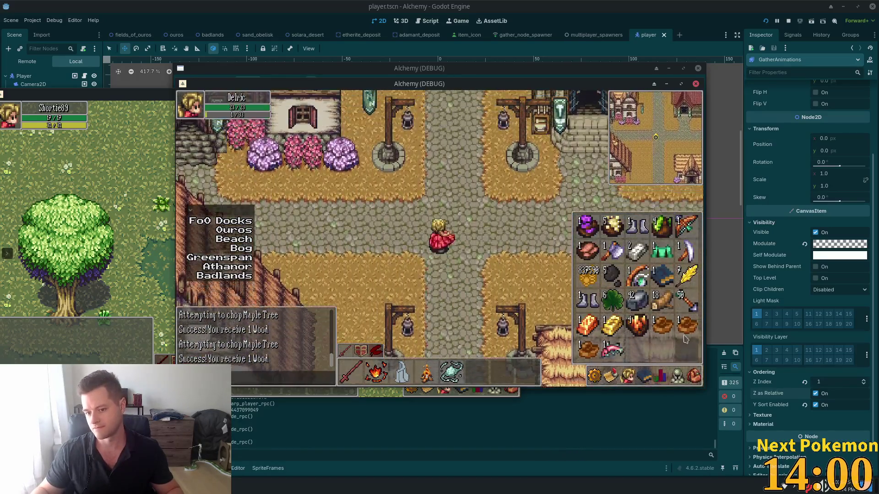
{"action": "left_click", "coordinate": [695, 377]}
{"action": "key", "text": "w"}
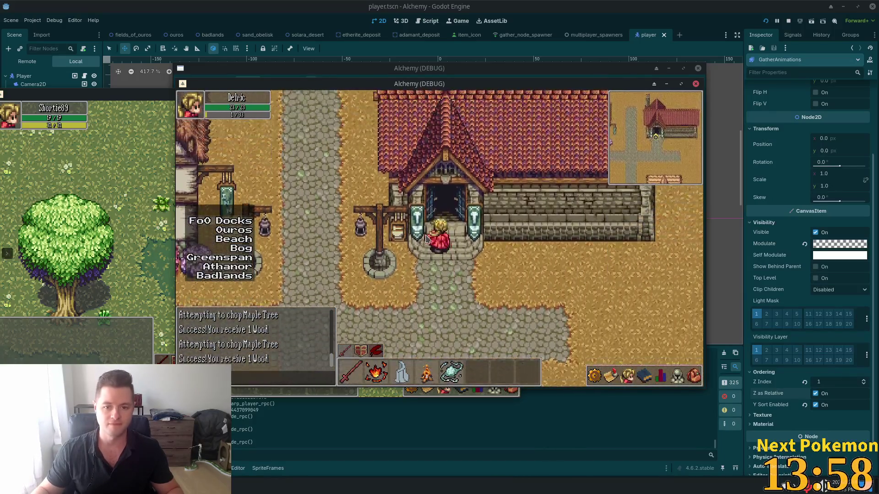
{"action": "key", "text": "w"}
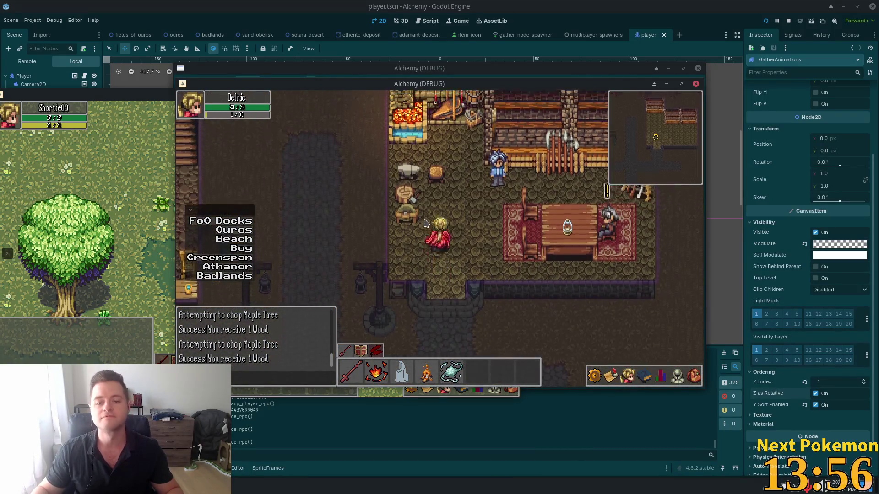
Walk south out of the blacksmith onto the path and open the inventory to find the Wood.
{"action": "key", "text": "i"}
{"action": "key", "text": "s"}
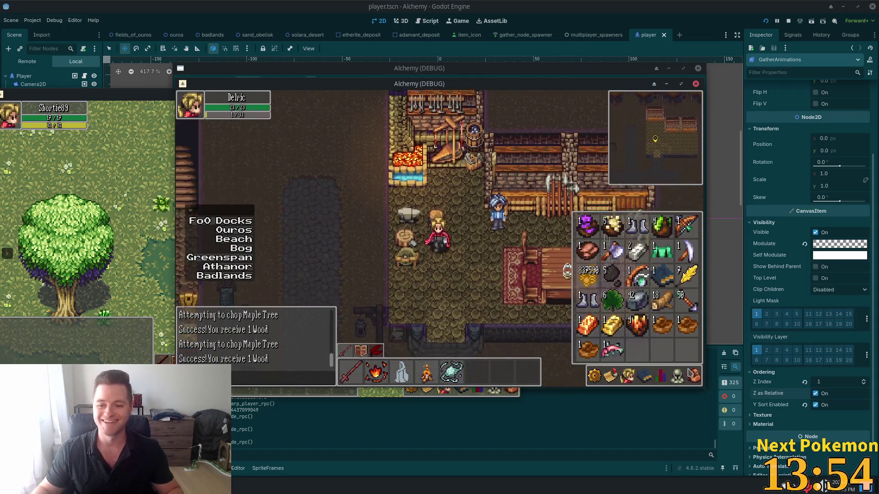
{"action": "left_click", "coordinate": [686, 370]}
{"action": "left_click", "coordinate": [687, 370]}
{"action": "key", "text": "d"}
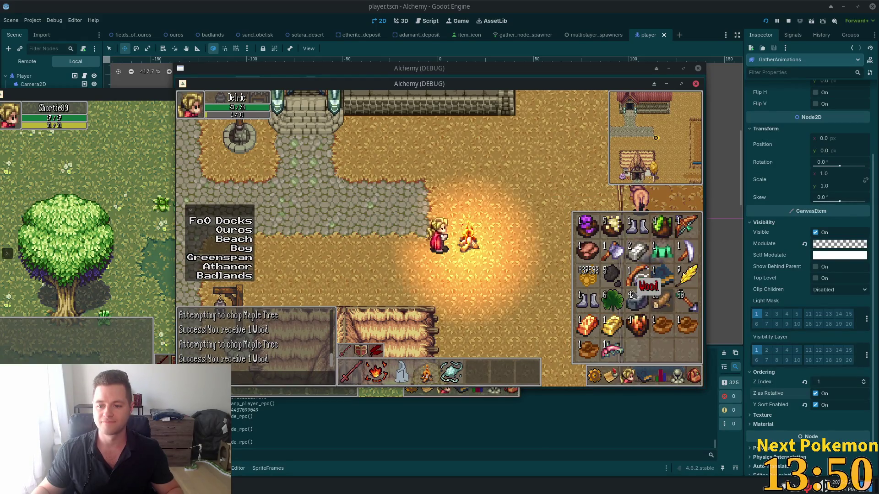
Light a campfire from the Wood and cook the Salmon on it into 1 Cooked Salmon.
{"action": "left_click", "coordinate": [690, 372]}
{"action": "key", "text": "d"}
{"action": "left_click", "coordinate": [690, 372]}
{"action": "key", "text": "d"}
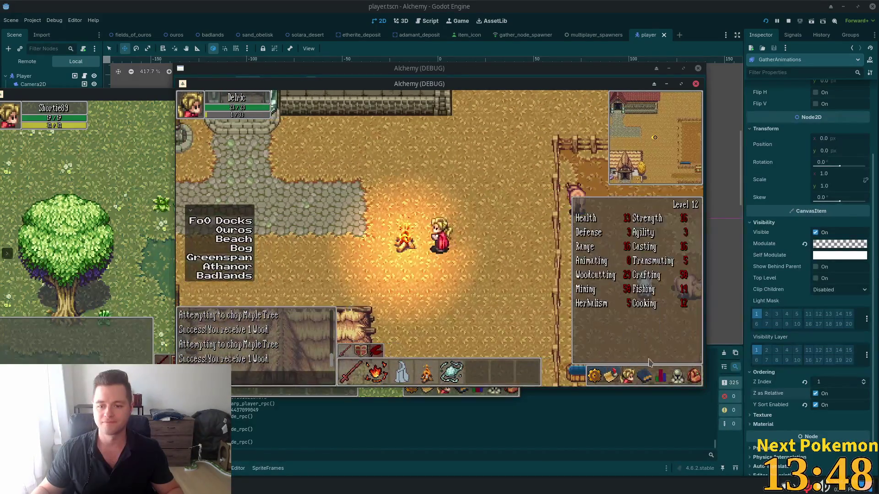
{"action": "left_click", "coordinate": [614, 352]}
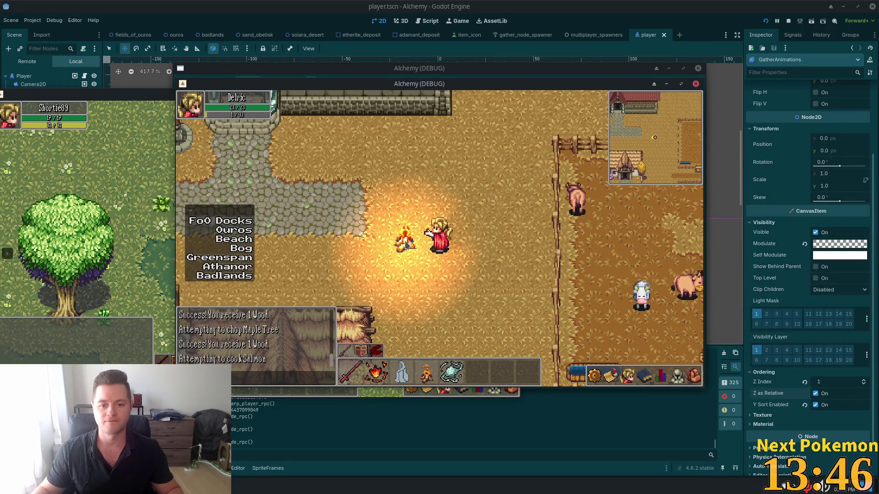
Check the inventory and stats panel while walking north-east to the cow pen.
{"action": "key", "text": "w"}
{"action": "left_click", "coordinate": [694, 374]}
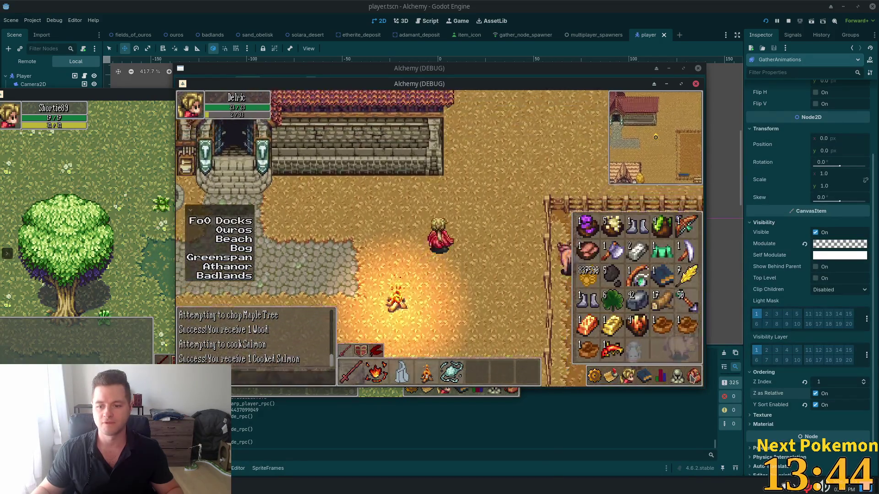
{"action": "key", "text": "d"}
{"action": "left_click", "coordinate": [659, 369]}
{"action": "key", "text": "d"}
{"action": "left_click", "coordinate": [659, 369]}
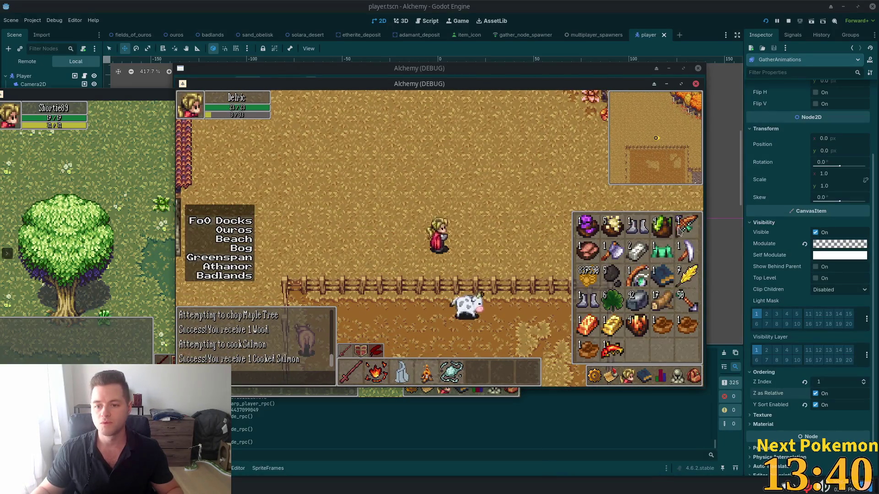
{"action": "key", "text": "Escape"}
Kill the cow inside the pen, reaching Range level 17.
{"action": "left_click", "coordinate": [471, 304]}
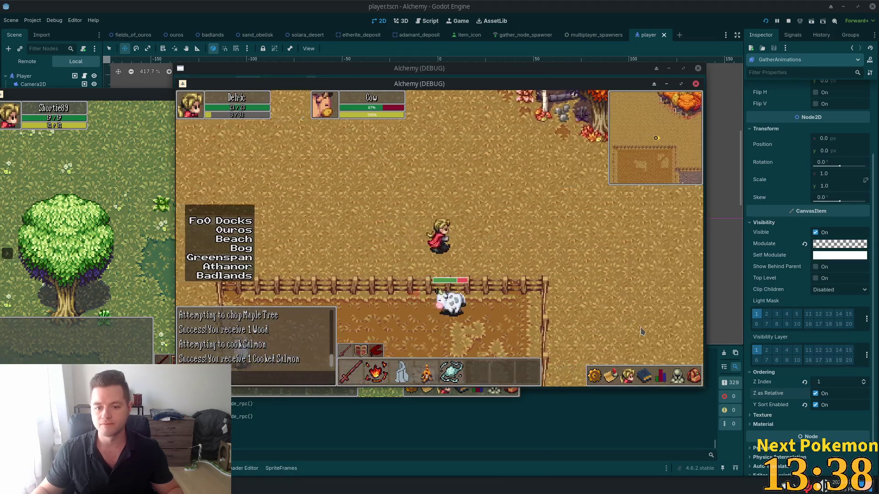
{"action": "key", "text": "d"}
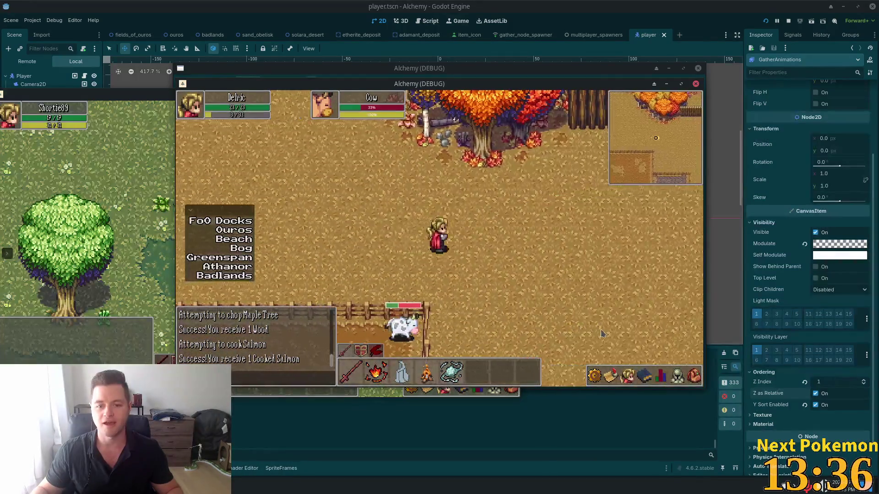
{"action": "key", "text": "s"}
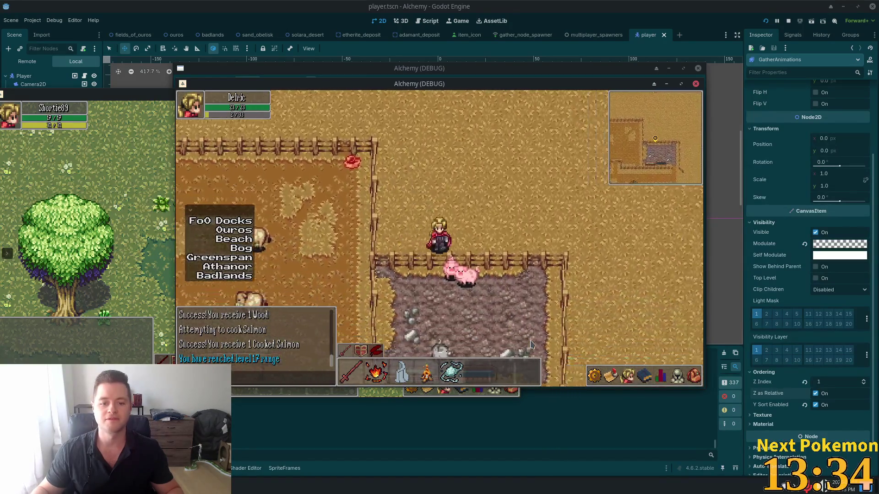
Walk along the pig pen fence toward the wheat field, then up into the cow pasture.
{"action": "key", "text": "d"}
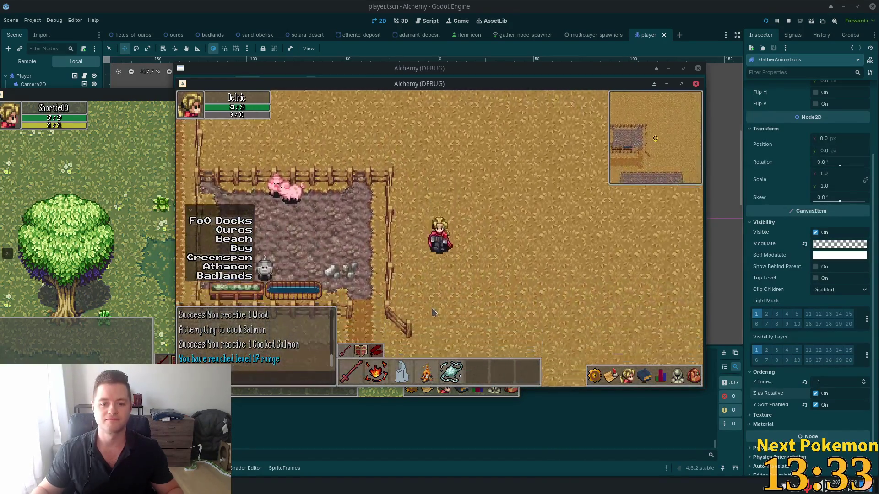
{"action": "key", "text": "s"}
{"action": "key", "text": "a"}
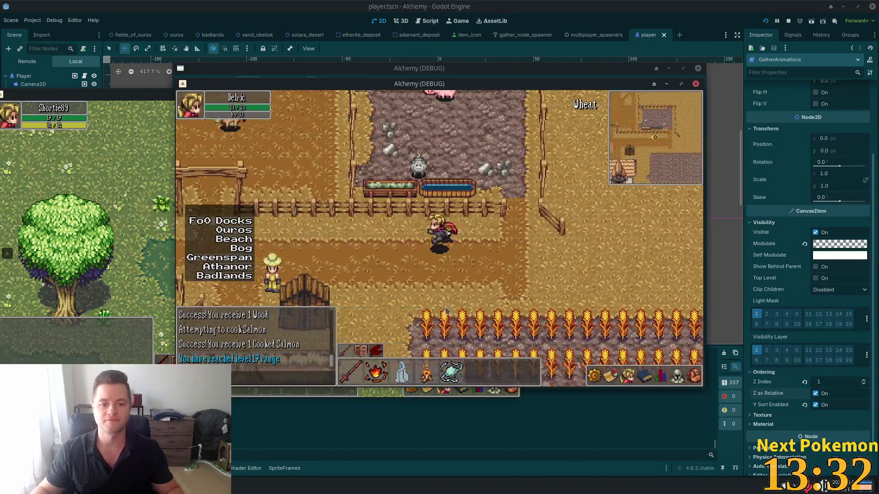
{"action": "key", "text": "a"}
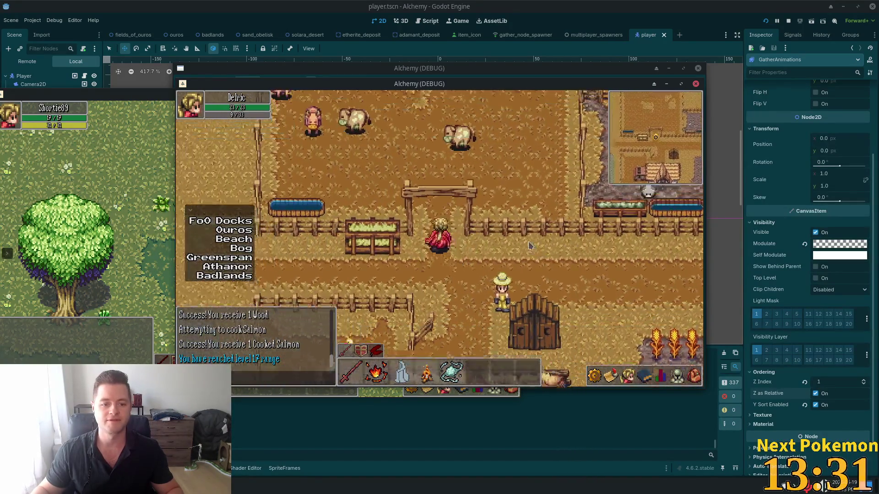
{"action": "key", "text": "w"}
{"action": "key", "text": "d"}
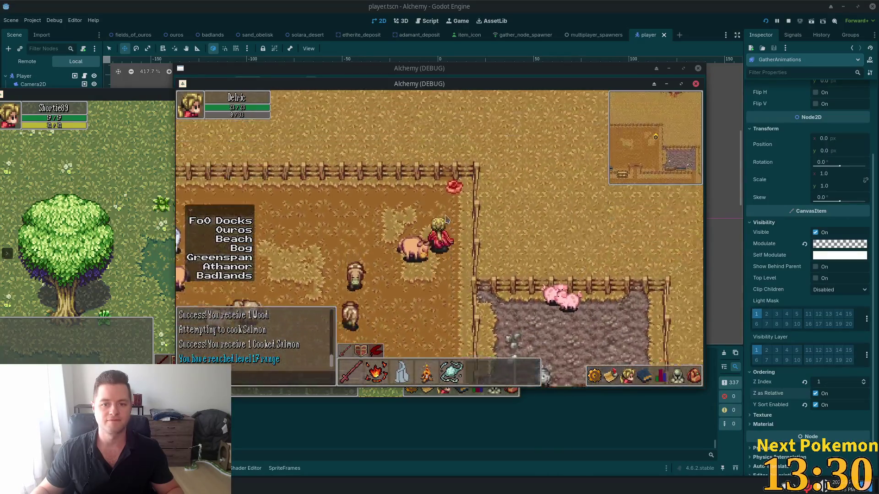
{"action": "key", "text": "w"}
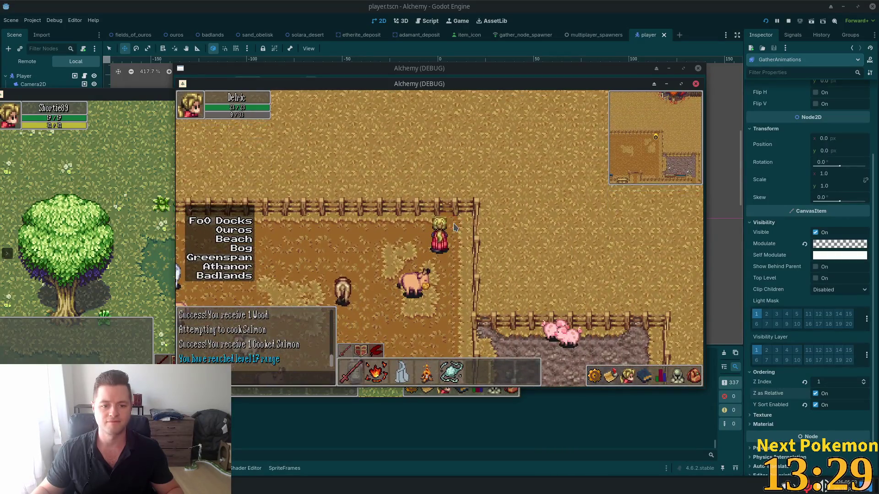
Cross down through the pasture to the water trough.
{"action": "key", "text": "a"}
{"action": "key", "text": "s"}
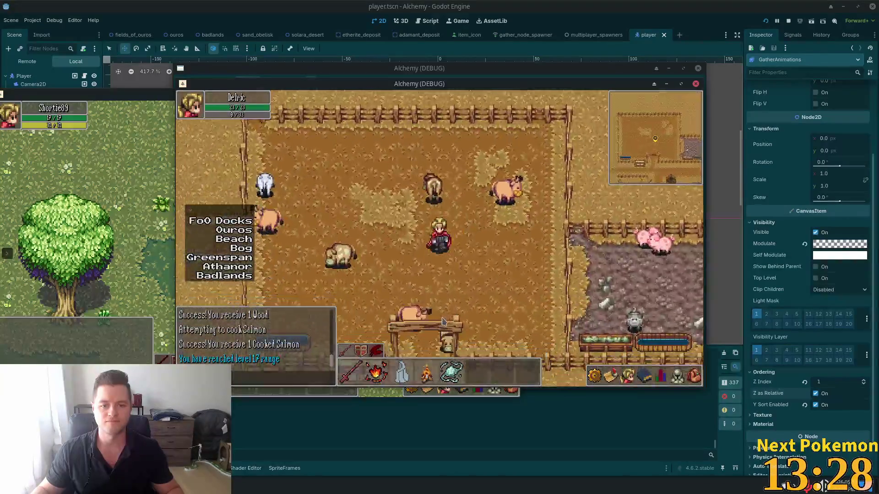
{"action": "key", "text": "s"}
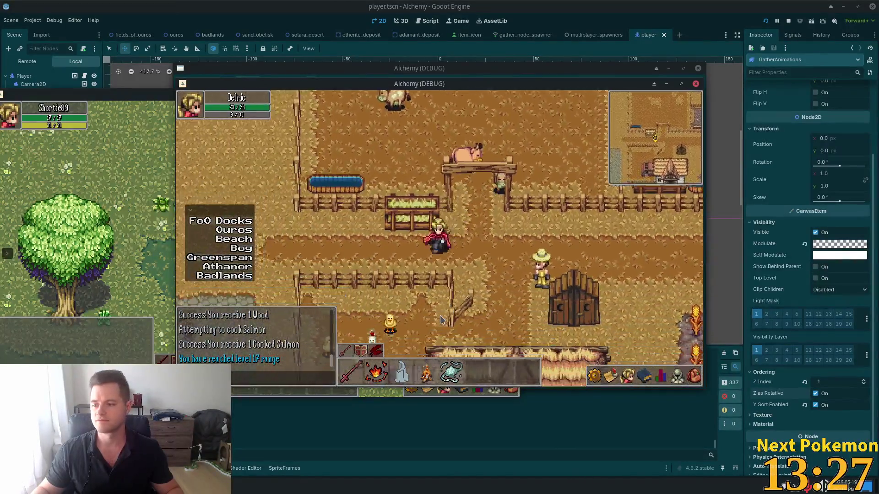
{"action": "key", "text": "a"}
{"action": "key", "text": "w"}
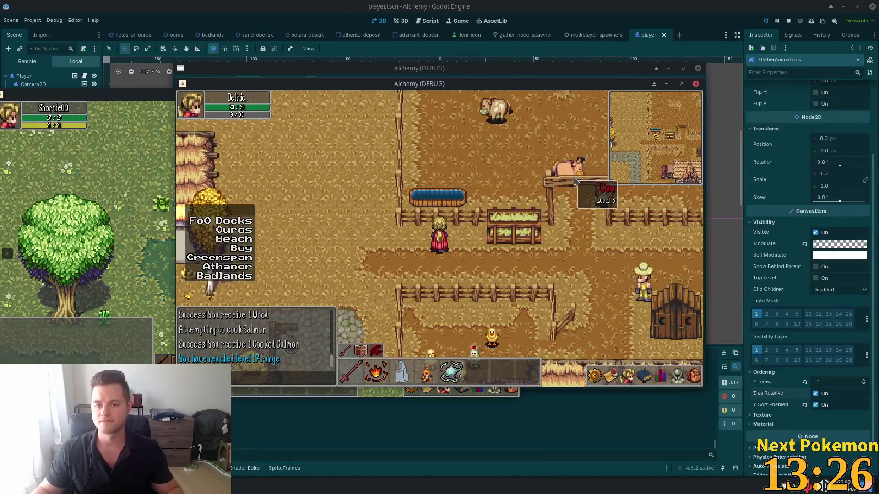
Attack another cow beside the water trough.
{"action": "left_click", "coordinate": [576, 181]}
{"action": "key", "text": "a"}
{"action": "key", "text": "w"}
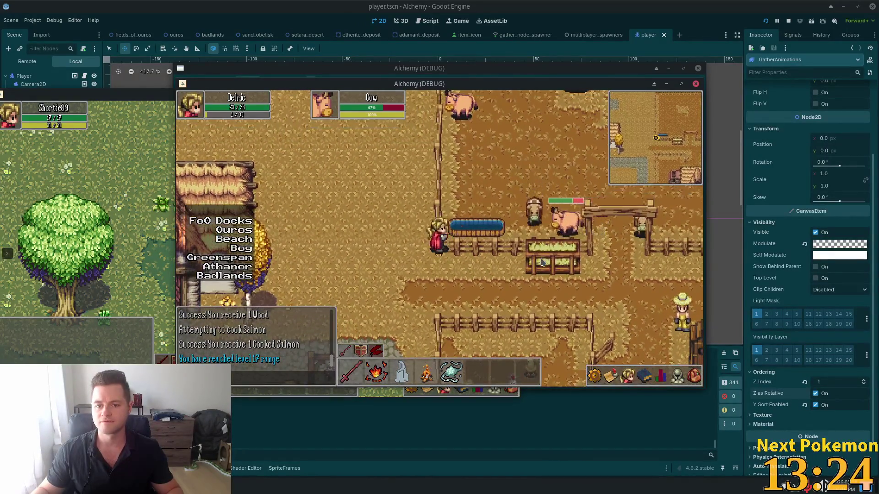
{"action": "key", "text": "a"}
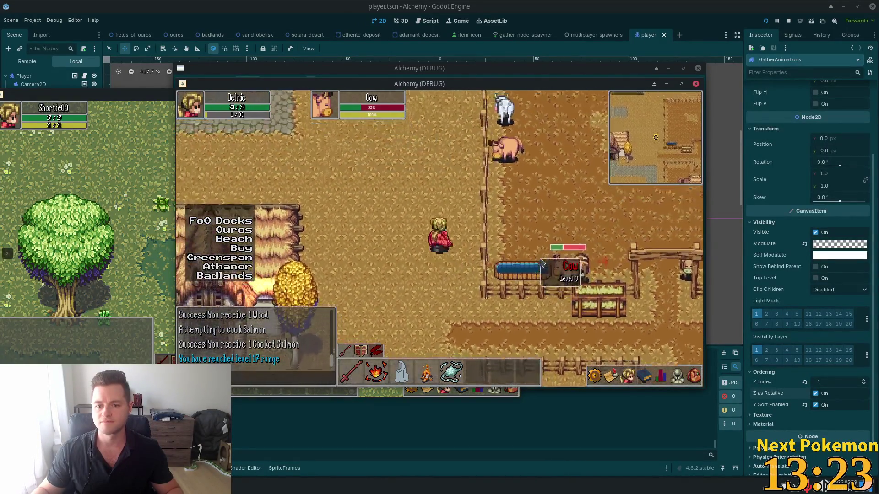
Walk past the hay trough and out of the pasture to the thatched farmhouse by the chicken yard.
{"action": "key", "text": "d"}
{"action": "key", "text": "w"}
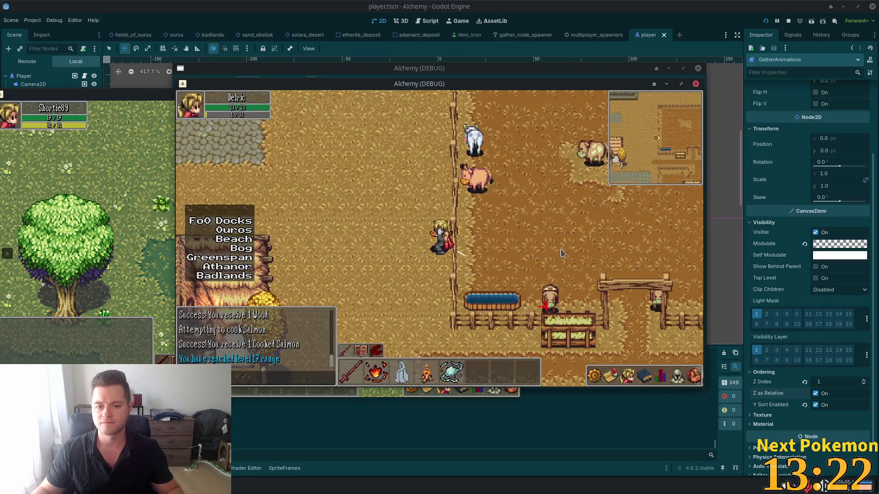
{"action": "key", "text": "d"}
{"action": "key", "text": "s"}
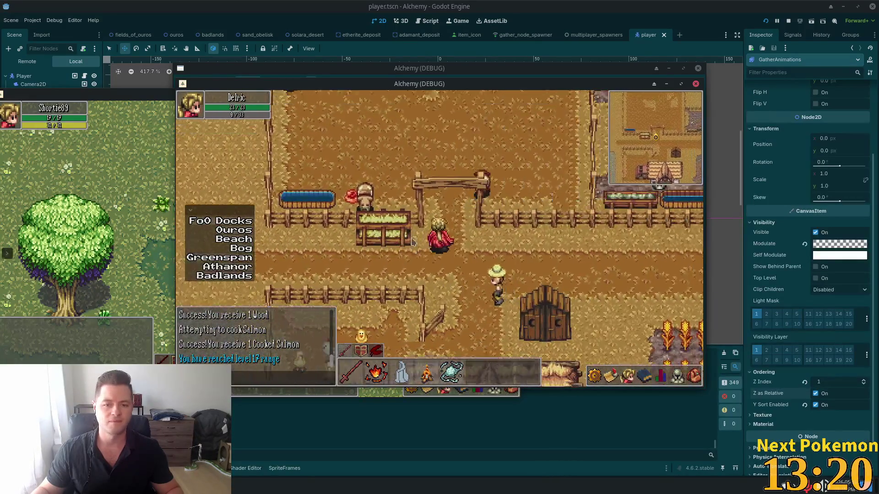
{"action": "key", "text": "w"}
{"action": "key", "text": "a"}
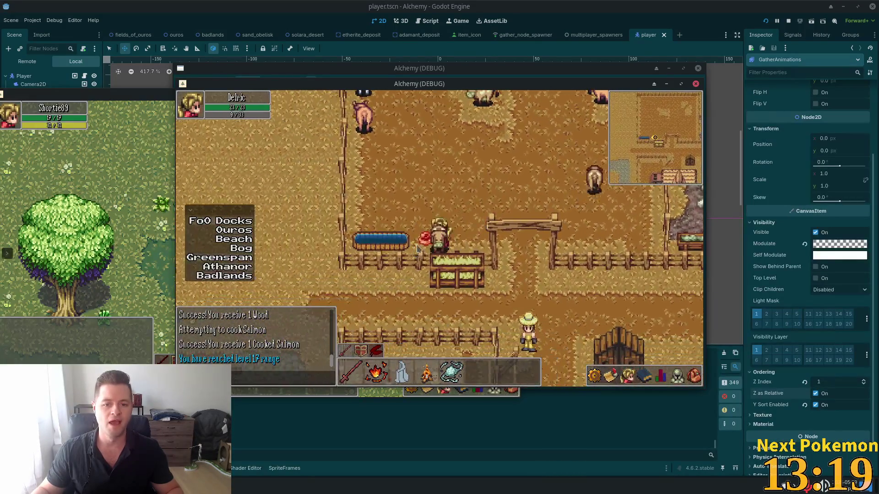
{"action": "mouse_move", "coordinate": [426, 242]}
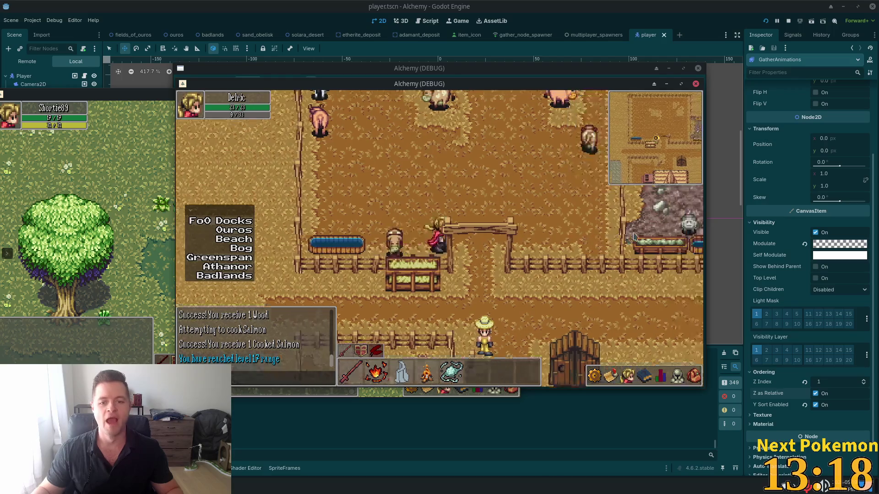
{"action": "key", "text": "s"}
{"action": "key", "text": "a"}
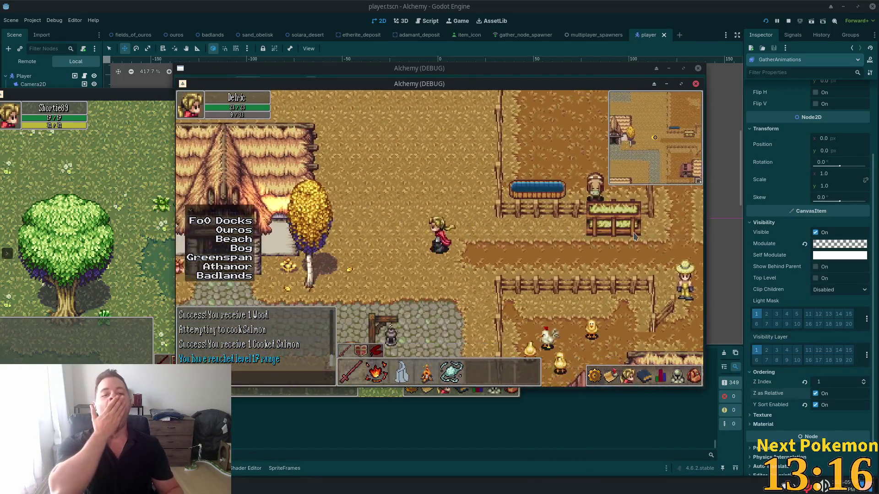
{"action": "key", "text": "w"}
{"action": "key", "text": "a"}
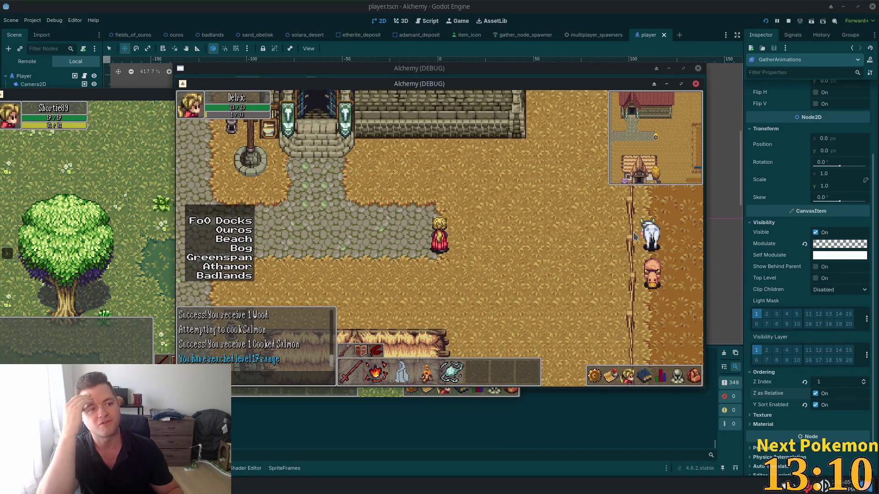
Walk west past the flower beds and crossroads, then north to the green-bannered inn.
{"action": "key", "text": "a"}
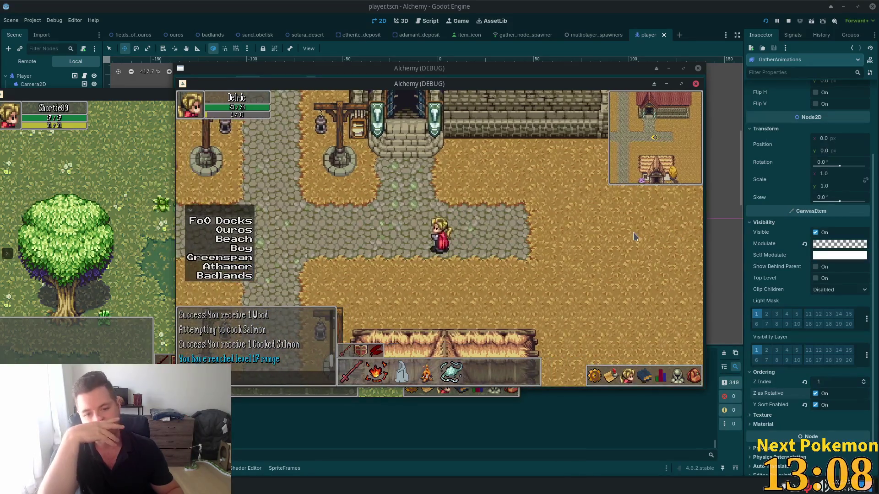
{"action": "key", "text": "a"}
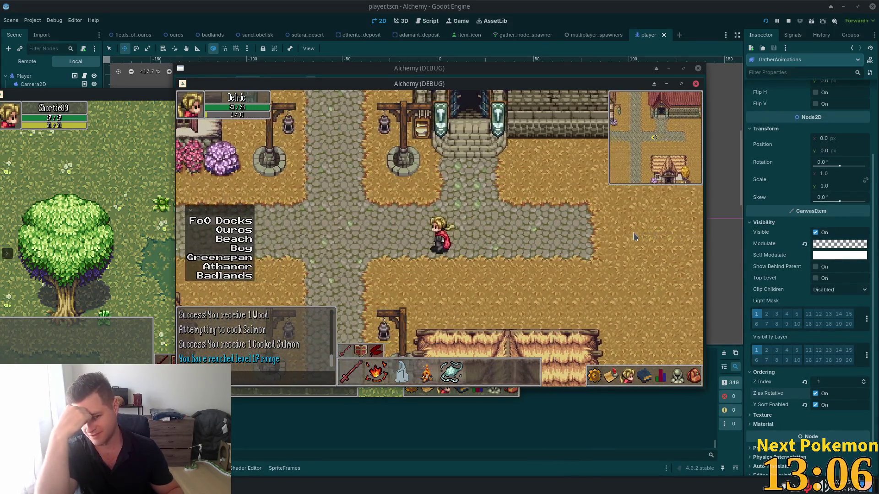
{"action": "key", "text": "a"}
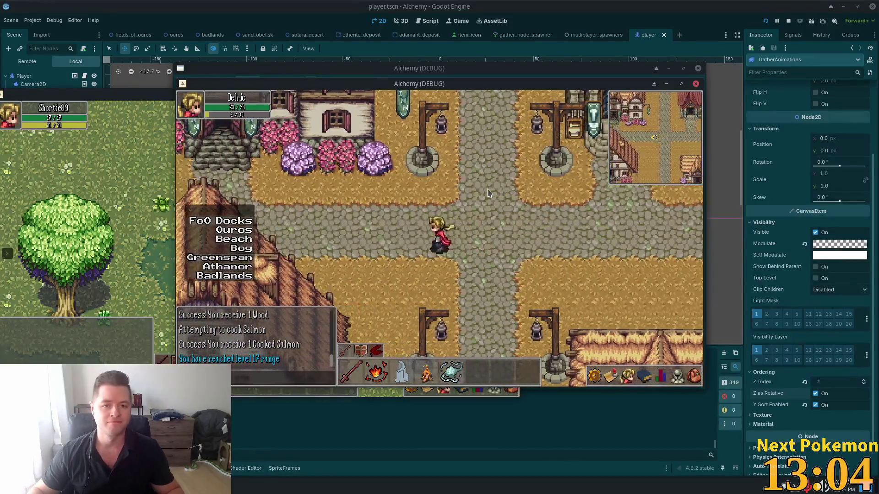
{"action": "key", "text": "a"}
{"action": "key", "text": "w"}
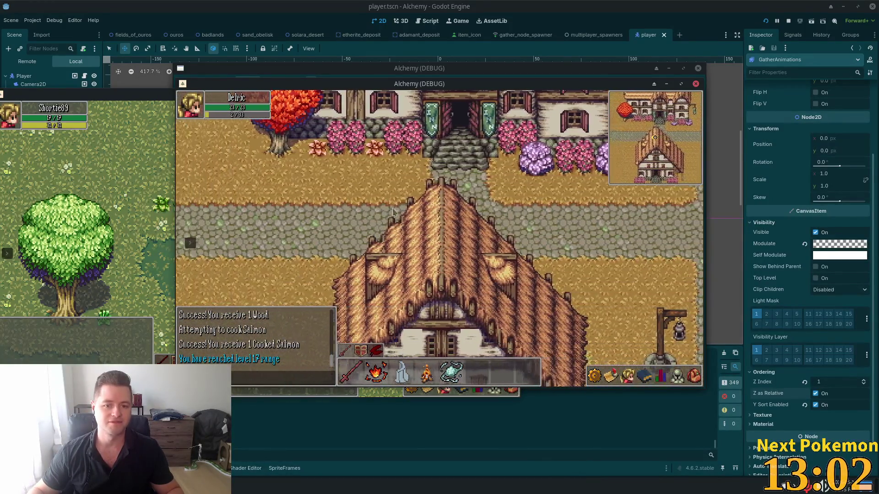
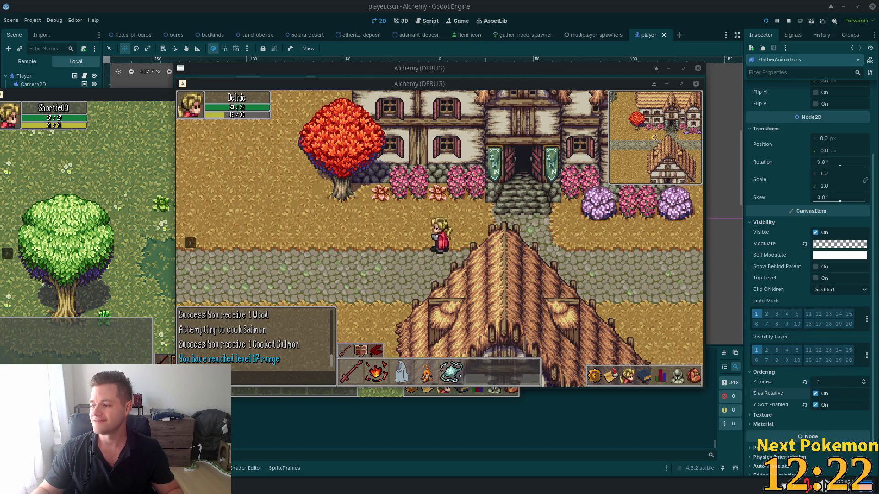
View the Alchemy game's quest list, walk the player right, then switch to items.json.
{"action": "left_click", "coordinate": [608, 379]}
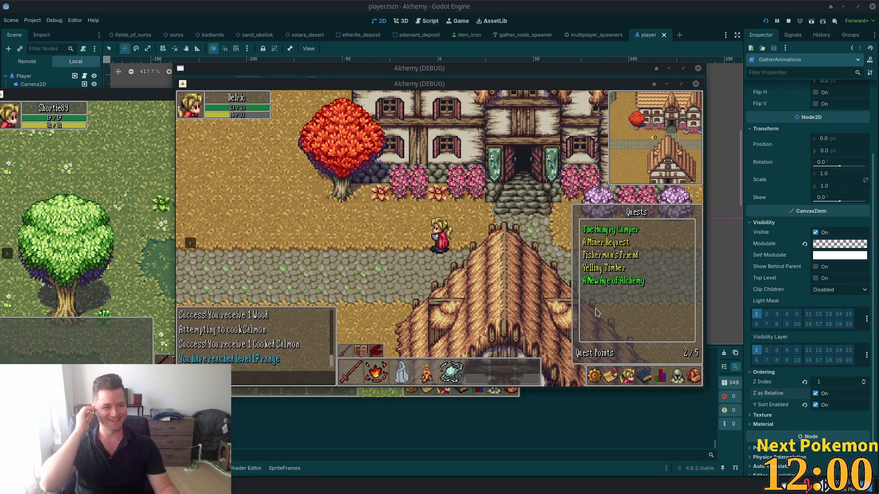
{"action": "key", "text": "q"}
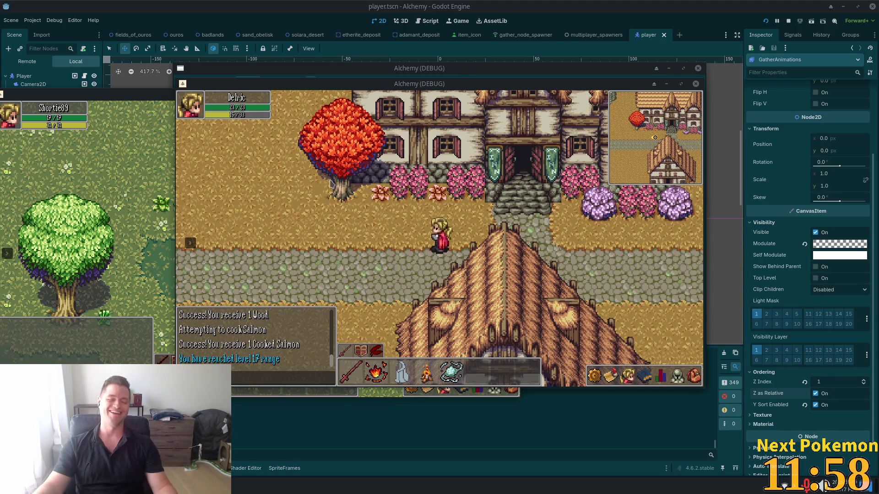
{"action": "key", "text": "d"}
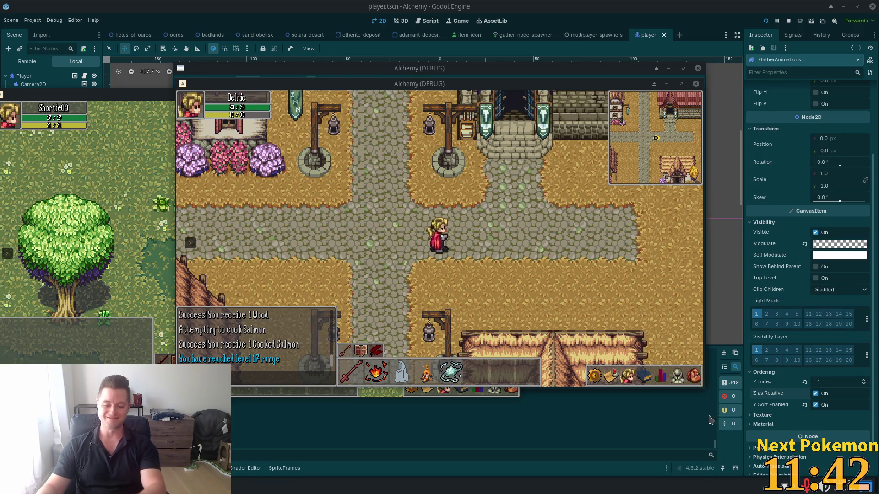
{"action": "left_click", "coordinate": [332, 489]}
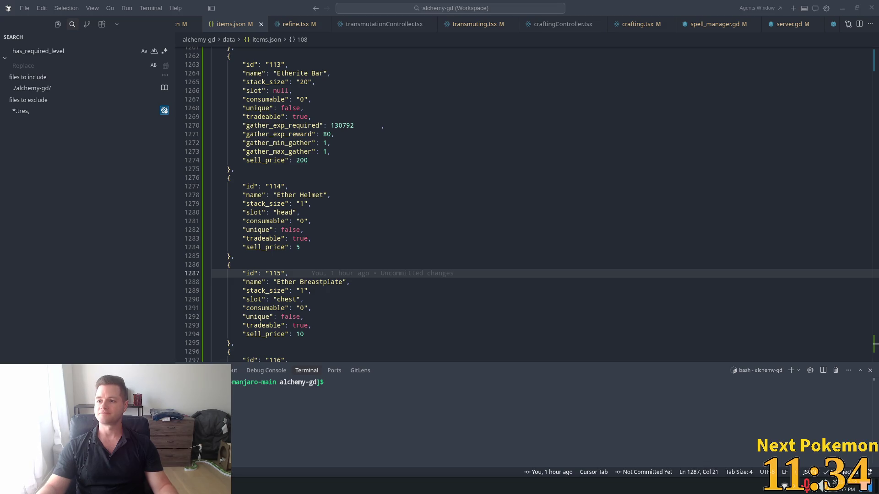
Bring the browser with the playing YouTube video to the front.
{"action": "left_click", "coordinate": [823, 486]}
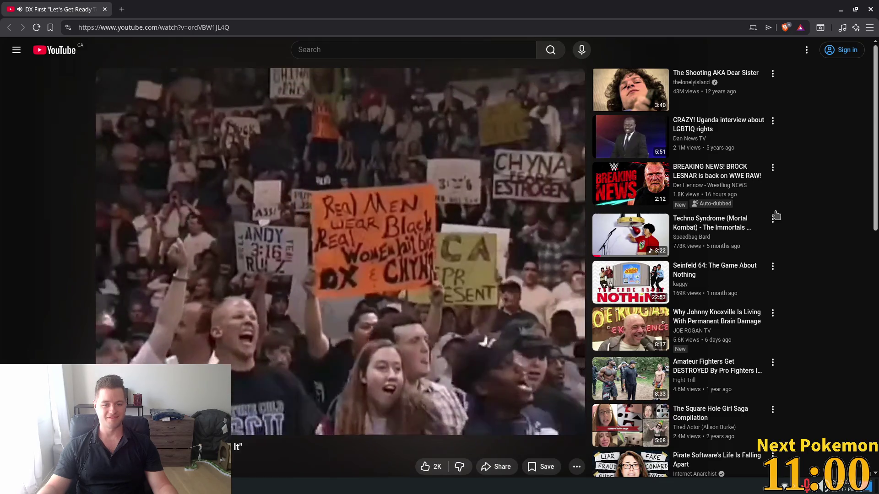
Close the browser window after the video ends, returning to items.json.
{"action": "mouse_move", "coordinate": [334, 179]}
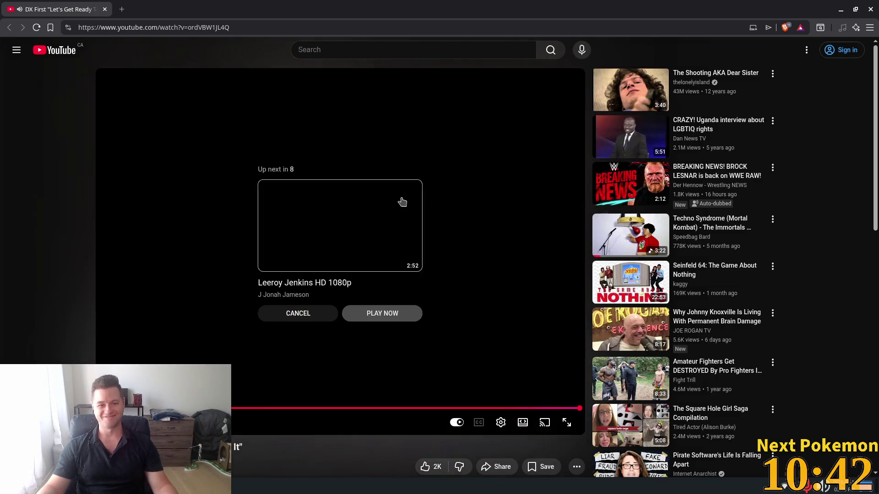
{"action": "left_click", "coordinate": [871, 10]}
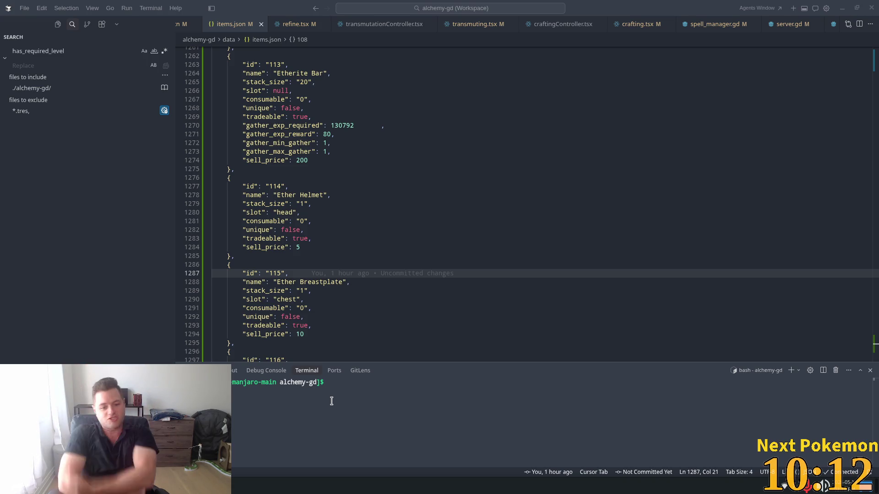
{"action": "left_click", "coordinate": [342, 213]}
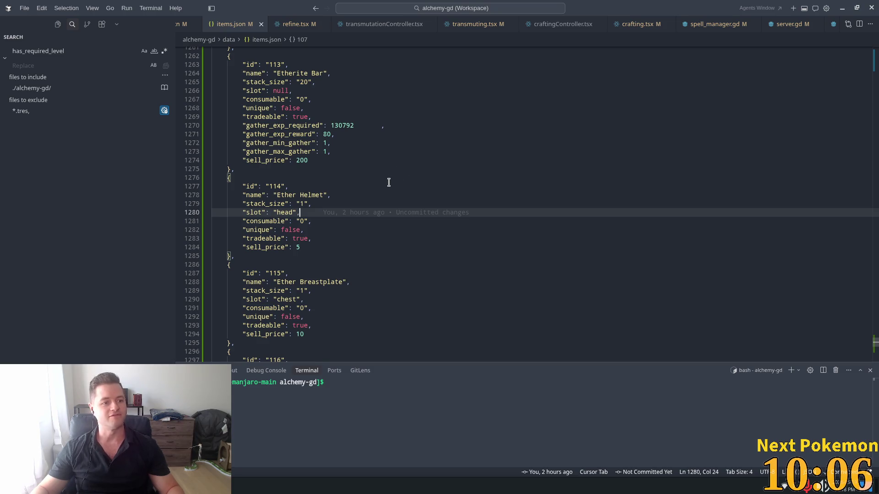
{"action": "left_click", "coordinate": [406, 186]}
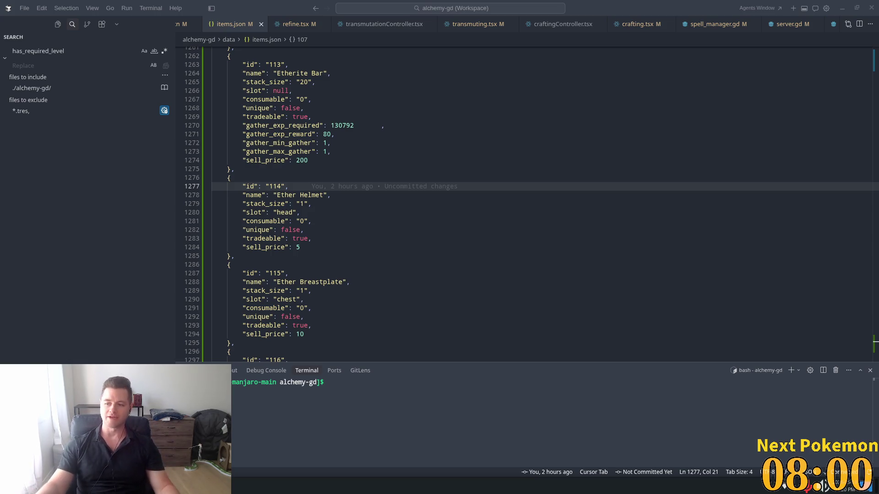
{"action": "left_click", "coordinate": [347, 142]}
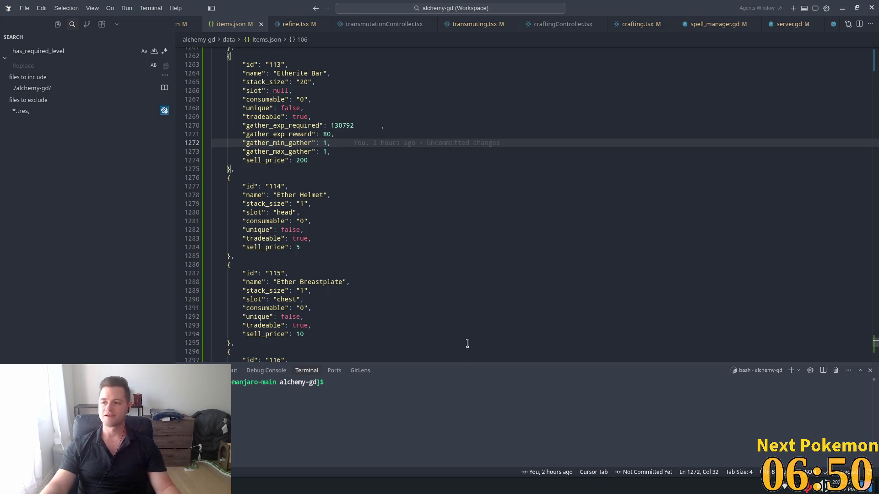
Inspect the change history of the Ether Breastplate name line, then return to the Godot editor.
{"action": "left_click", "coordinate": [354, 178]}
{"action": "left_click", "coordinate": [420, 282]}
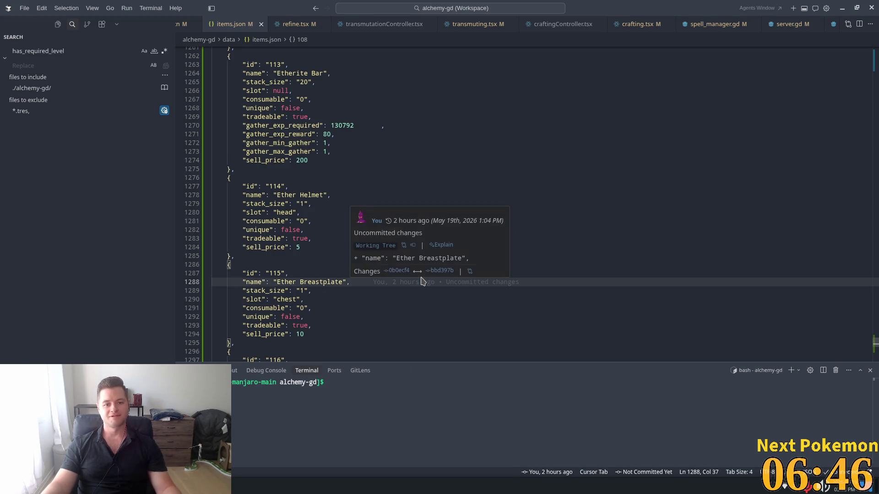
{"action": "scroll", "coordinate": [400, 298], "scroll_direction": "down", "scroll_amount": 8}
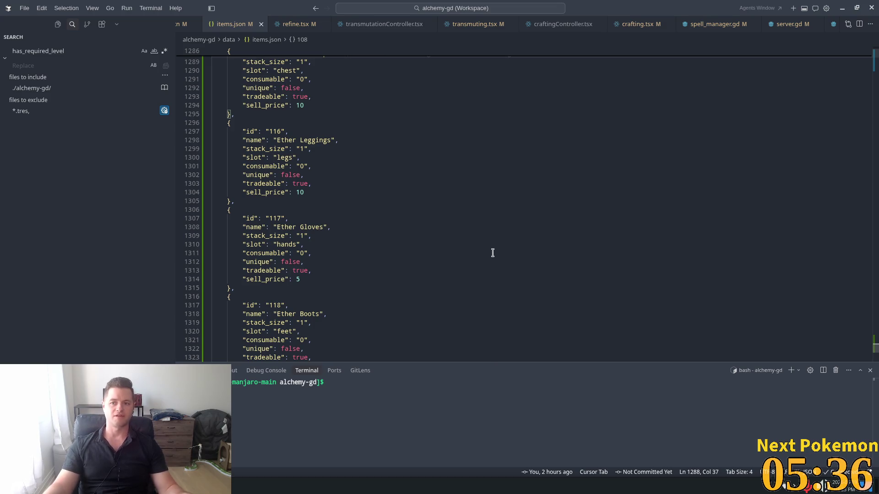
{"action": "key", "text": "alt+Tab"}
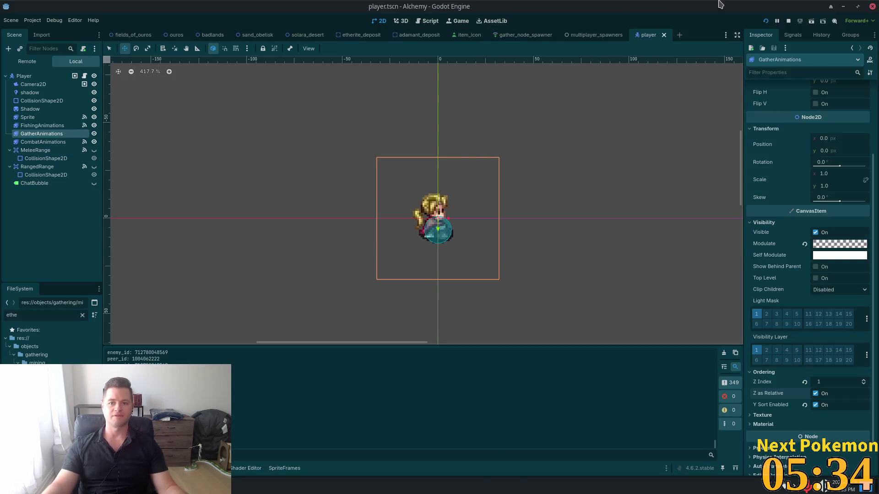
Open badlands.tscn, pan to the desert gate, and zoom out to about 38%.
{"action": "left_click", "coordinate": [213, 35]}
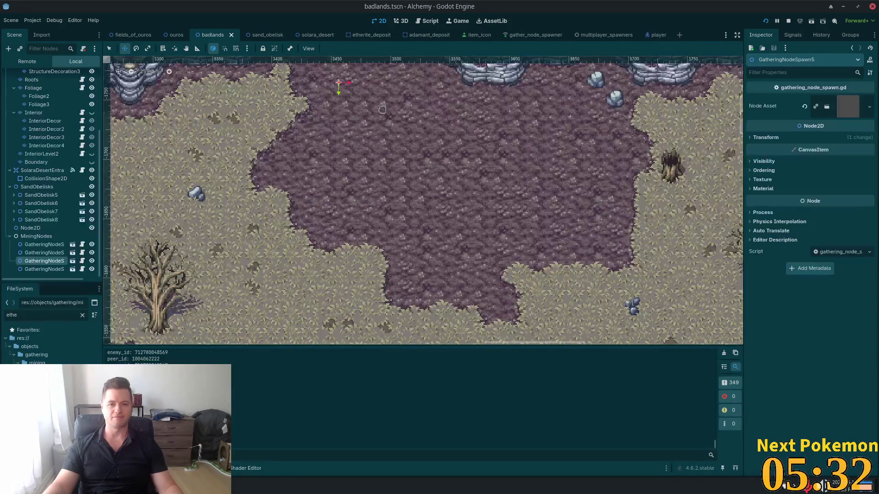
{"action": "scroll", "coordinate": [382, 109], "scroll_direction": "down", "scroll_amount": 6}
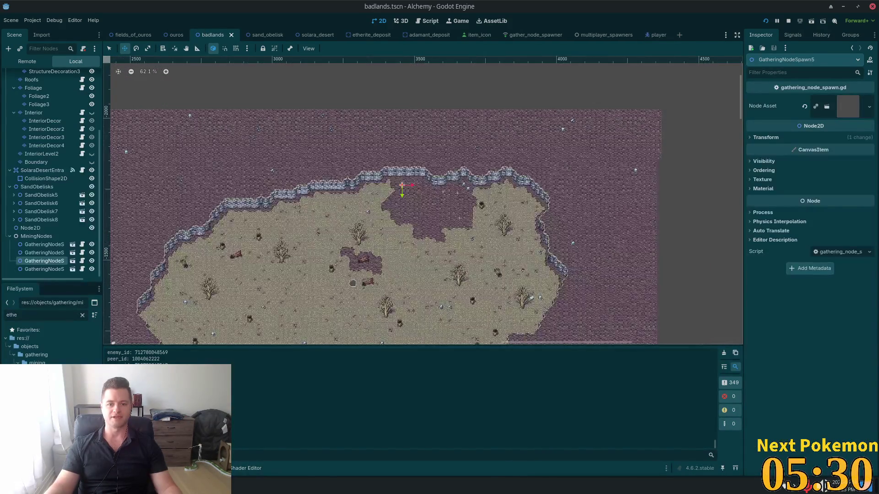
{"action": "mouse_move", "coordinate": [353, 284]}
{"action": "left_mouse_down"}
{"action": "mouse_move", "coordinate": [439, 83]}
{"action": "mouse_move", "coordinate": [432, 156]}
{"action": "left_mouse_up"}
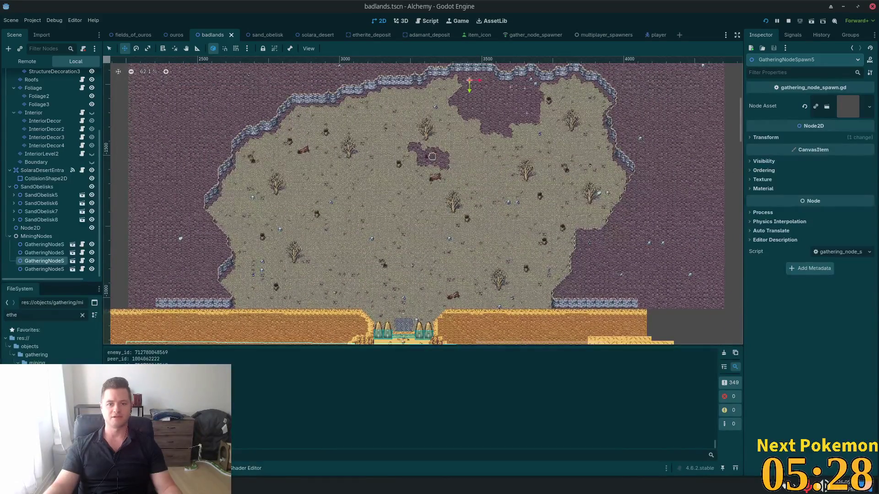
{"action": "scroll", "coordinate": [432, 157], "scroll_direction": "down", "scroll_amount": 2}
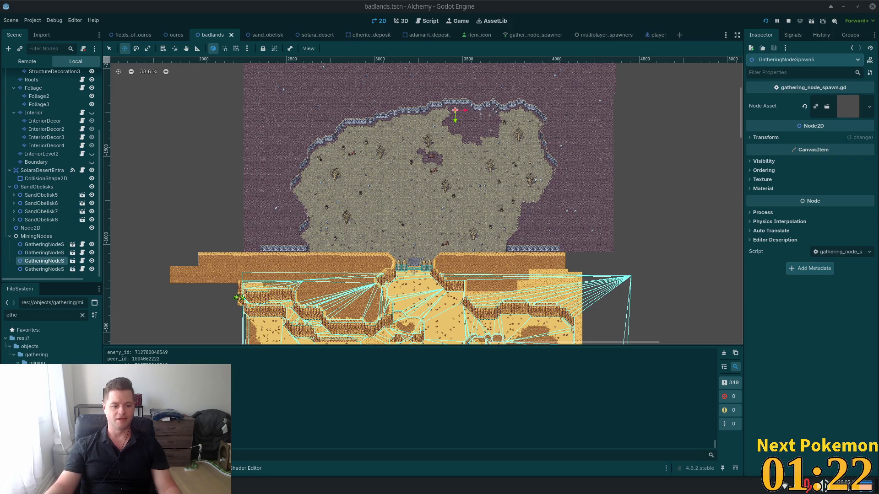
Bring the alchemy-todo file in Mousepad in front of the badlands map.
{"action": "key", "text": "alt+Tab"}
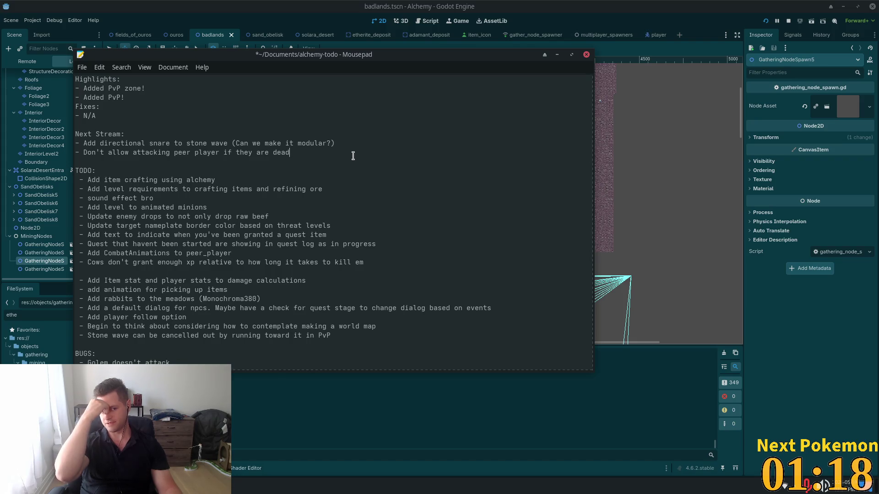
{"action": "double_click", "coordinate": [163, 182]}
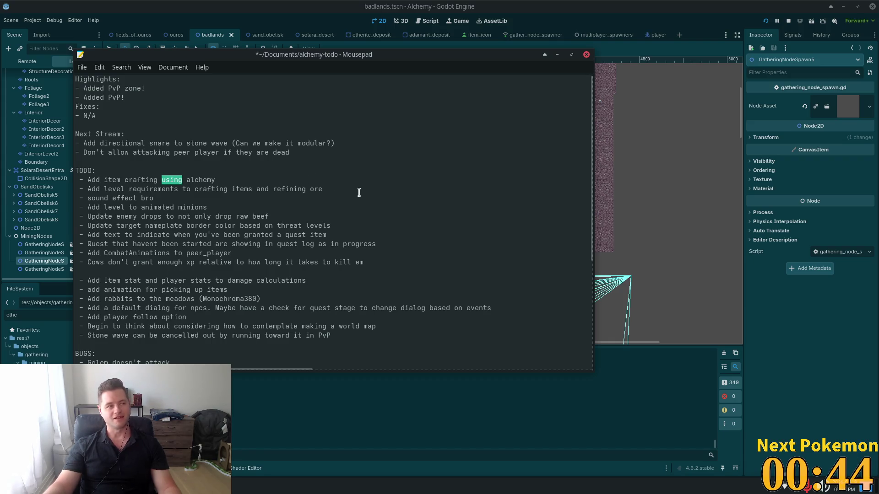
{"action": "left_click", "coordinate": [293, 213]}
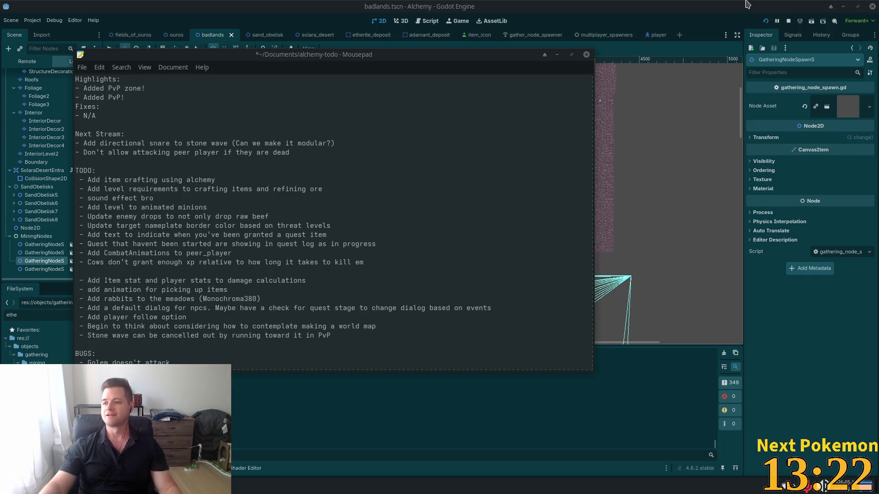
Place the cursor in the alchemy-todo list at the raw beef item.
{"action": "left_click", "coordinate": [475, 216]}
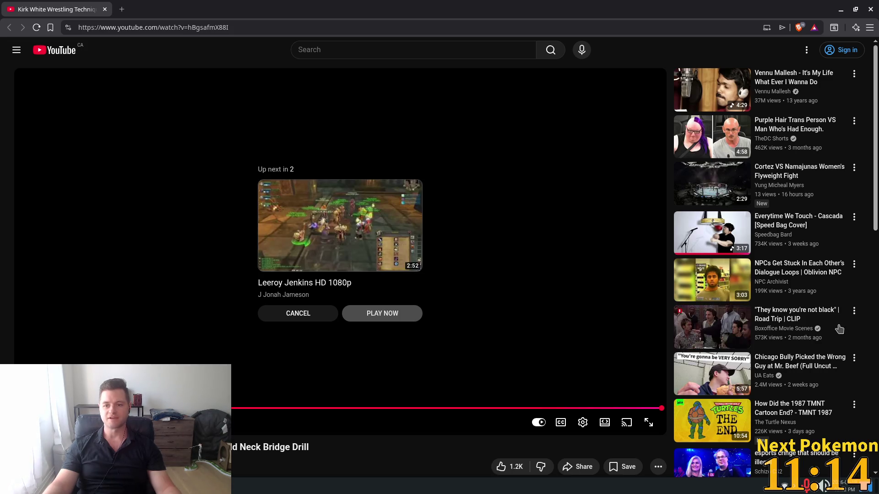
Start the Leeroy Jenkins video immediately and skip ahead in it.
{"action": "left_click", "coordinate": [380, 313]}
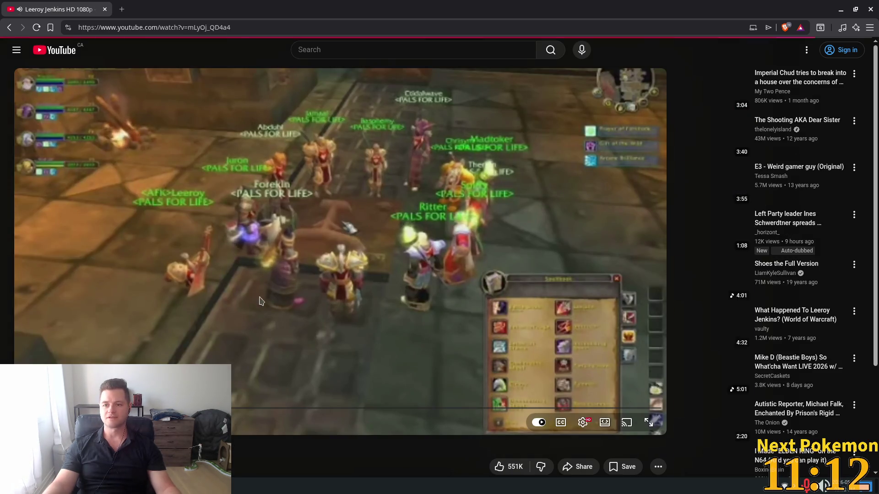
{"action": "mouse_move", "coordinate": [131, 407]}
{"action": "left_mouse_down"}
{"action": "mouse_move", "coordinate": [71, 407]}
{"action": "mouse_move", "coordinate": [357, 413]}
{"action": "mouse_move", "coordinate": [209, 413]}
{"action": "left_mouse_up"}
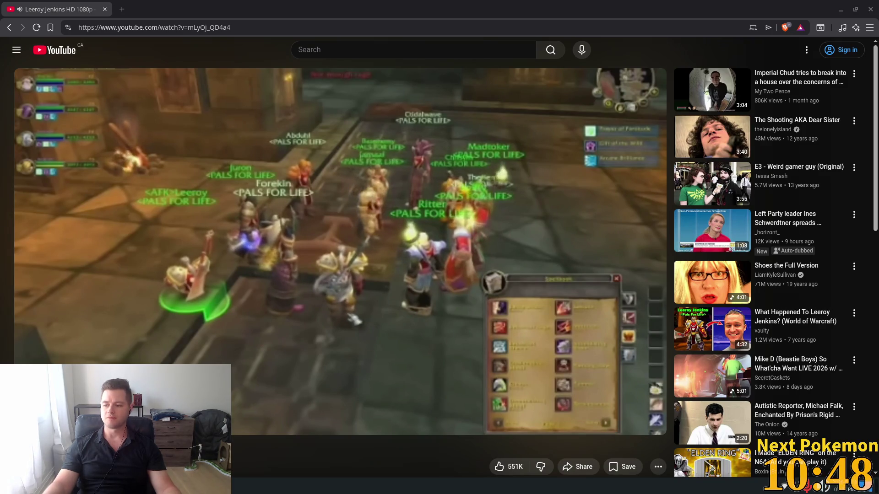
{"action": "mouse_move", "coordinate": [410, 275]}
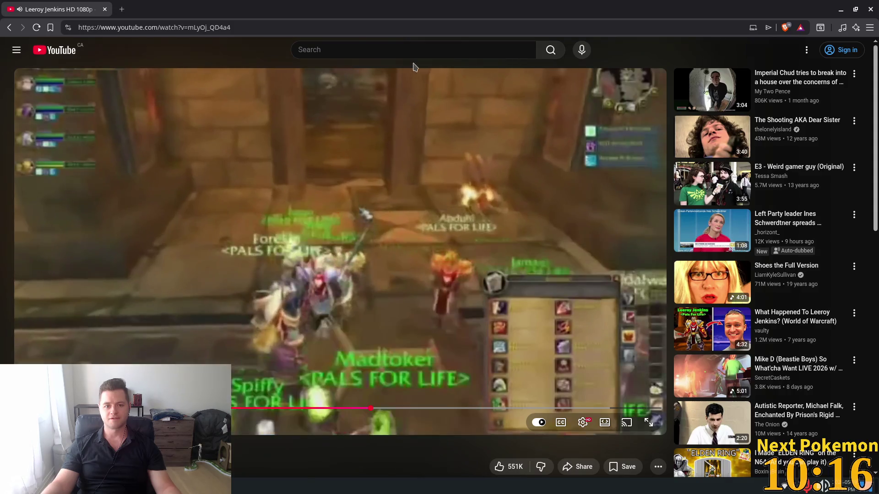
Restore the WrestleMania XIX video window to full screen and cancel the next video's autoplay.
{"action": "key", "text": "alt+Tab"}
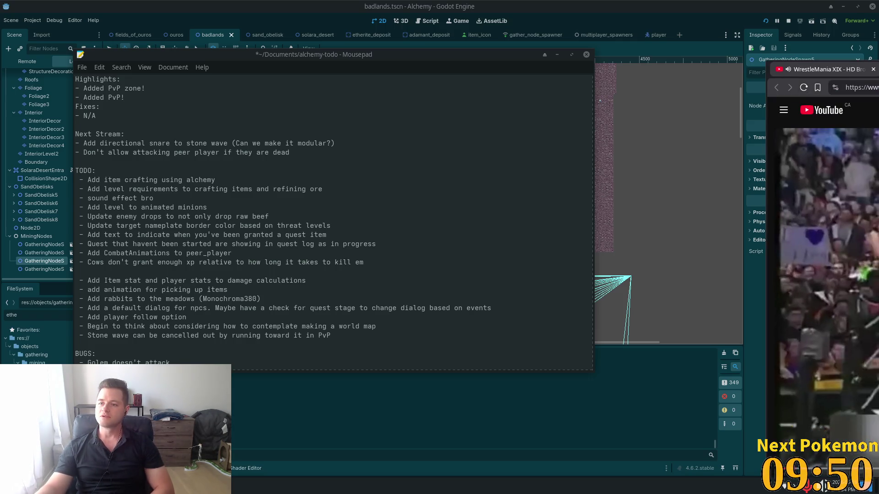
{"action": "mouse_move", "coordinate": [778, 41]}
{"action": "left_mouse_down"}
{"action": "mouse_move", "coordinate": [320, 41]}
{"action": "mouse_move", "coordinate": [306, 16]}
{"action": "left_mouse_up"}
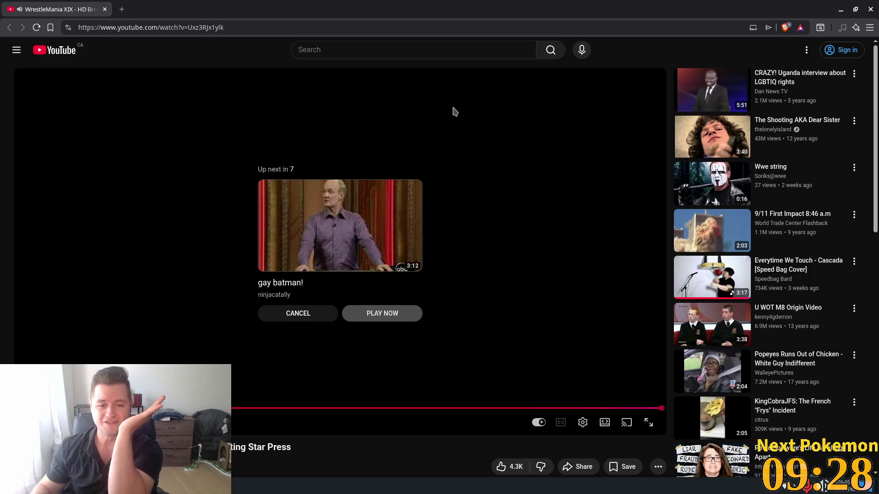
{"action": "left_click", "coordinate": [299, 311]}
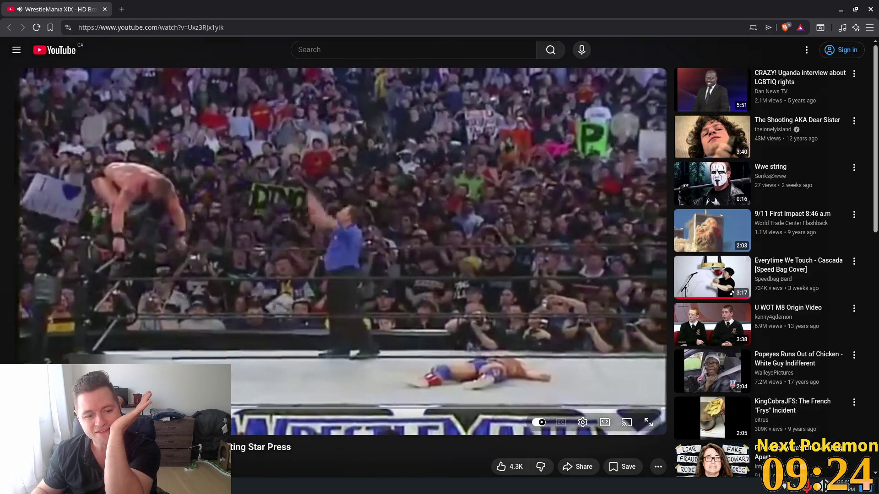
Replay the WrestleMania clip at 0.75x speed, pause it, and scrub to another moment.
{"action": "left_click", "coordinate": [351, 353]}
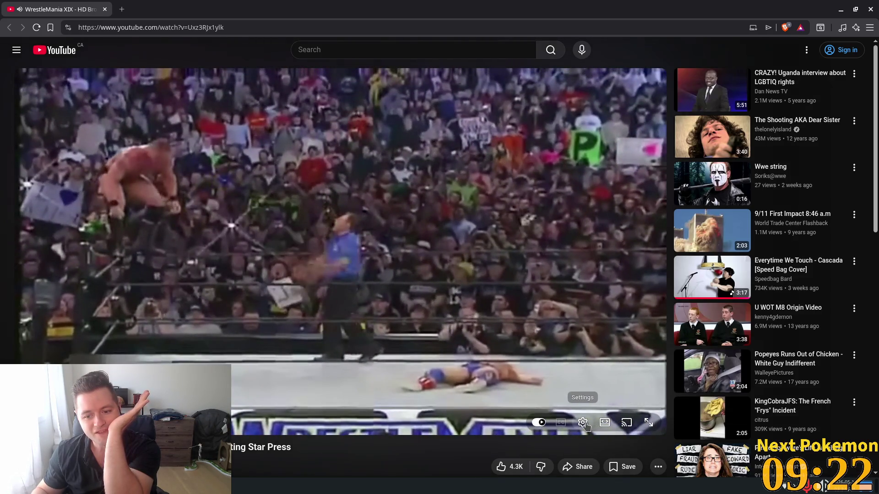
{"action": "left_click", "coordinate": [563, 378]}
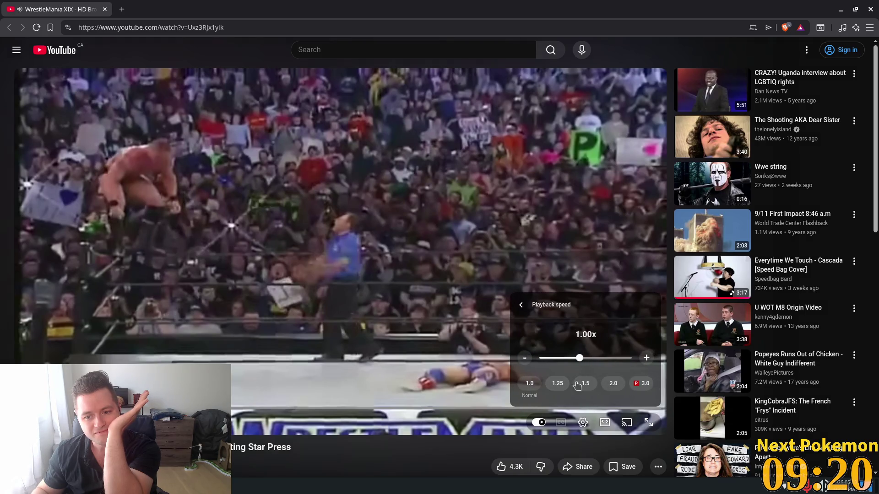
{"action": "left_click", "coordinate": [521, 359]}
{"action": "triple_click", "coordinate": [521, 361]}
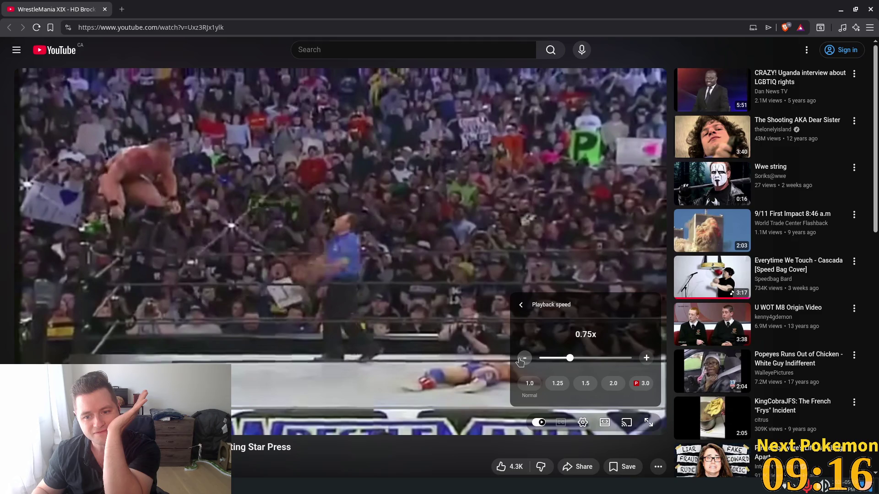
{"action": "left_click", "coordinate": [325, 336]}
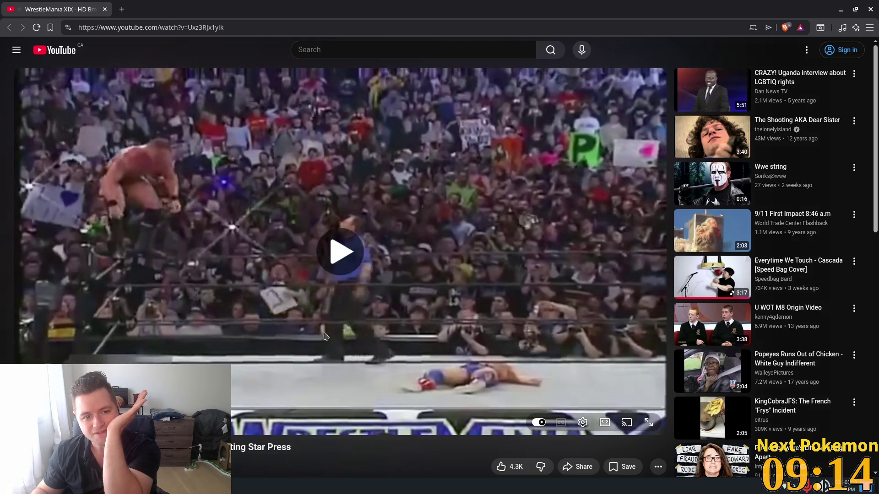
{"action": "mouse_move", "coordinate": [151, 408]}
{"action": "left_mouse_down"}
{"action": "mouse_move", "coordinate": [143, 408]}
{"action": "mouse_move", "coordinate": [187, 408]}
{"action": "left_mouse_up"}
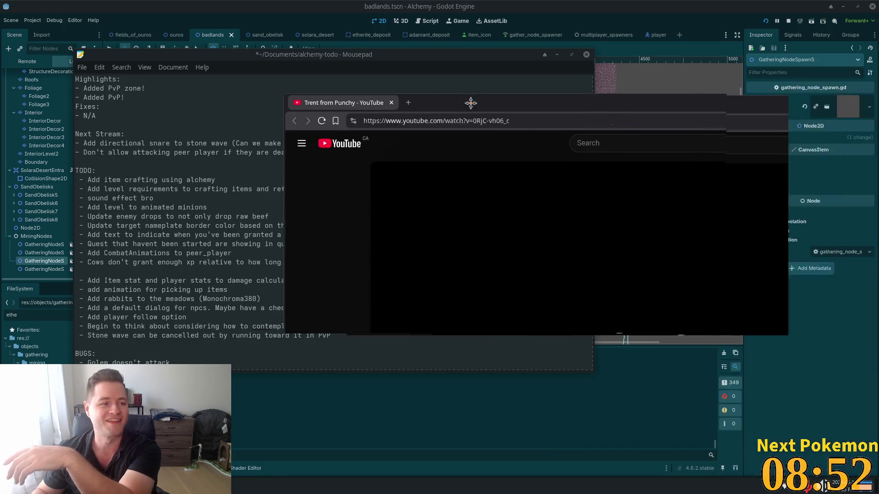
Maximise the Trent from Punchy video, skip ahead in it, then close its tab.
{"action": "double_click", "coordinate": [440, 99]}
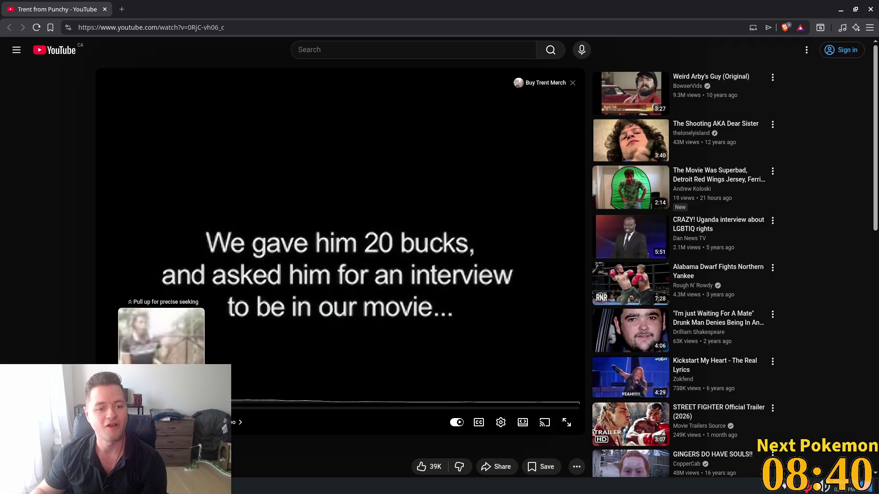
{"action": "left_click_drag", "start_coordinate": [161, 405], "coordinate": [245, 405]}
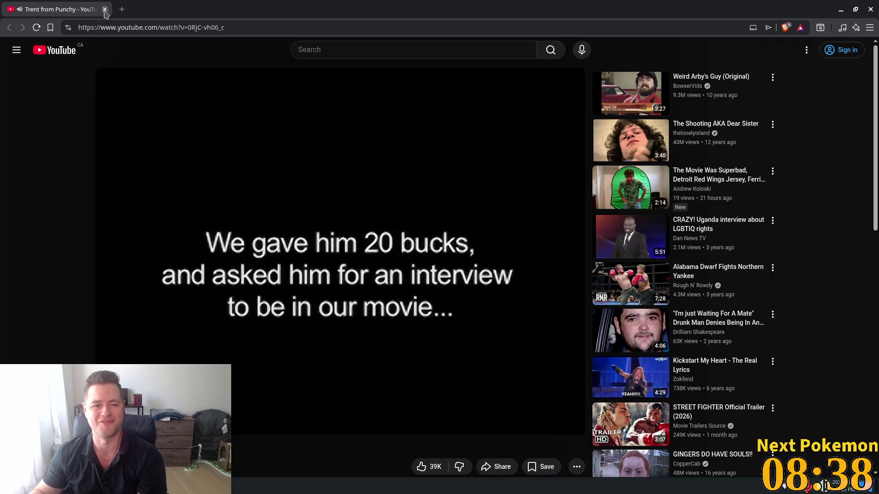
{"action": "left_click", "coordinate": [104, 9]}
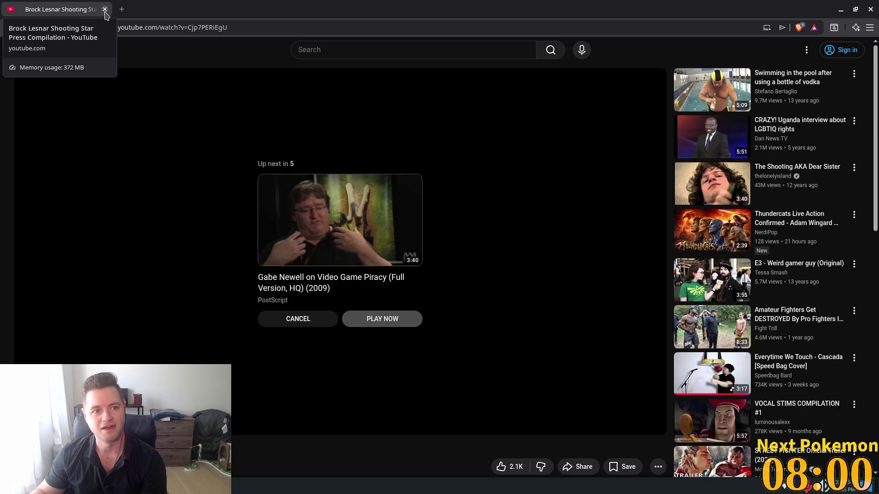
Close the browser with the Brock Lesnar compilation to reveal the Mousepad todo list.
{"action": "left_click", "coordinate": [105, 9]}
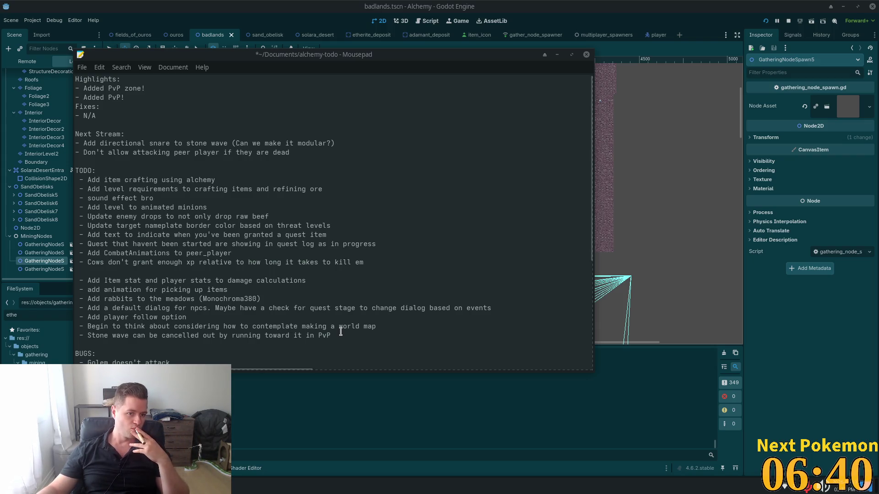
Delete the level requirements todo item and the blank line under 'Add item crafting using alchemy'.
{"action": "double_click", "coordinate": [154, 207]}
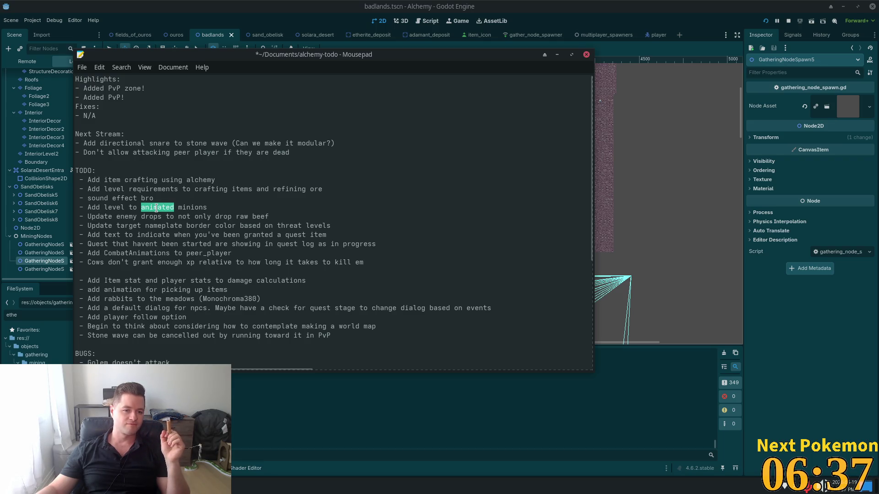
{"action": "double_click", "coordinate": [116, 204]}
{"action": "double_click", "coordinate": [131, 198]}
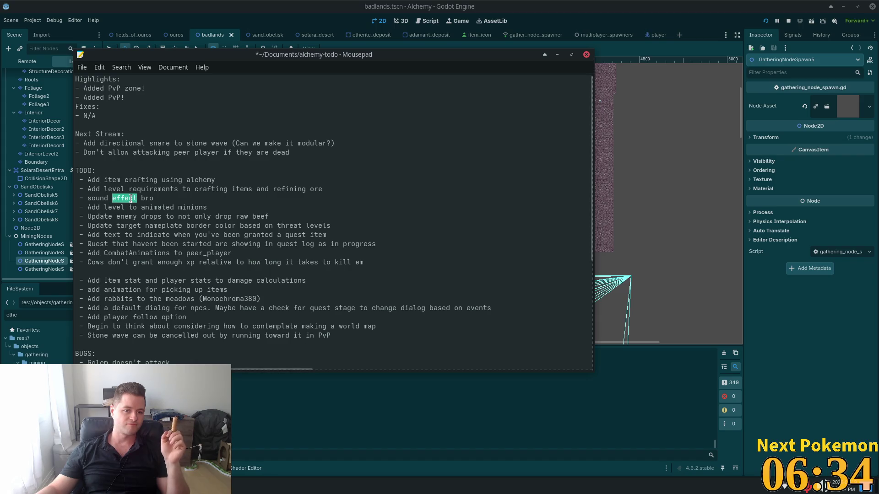
{"action": "left_click", "coordinate": [131, 198]}
{"action": "double_click", "coordinate": [131, 198]}
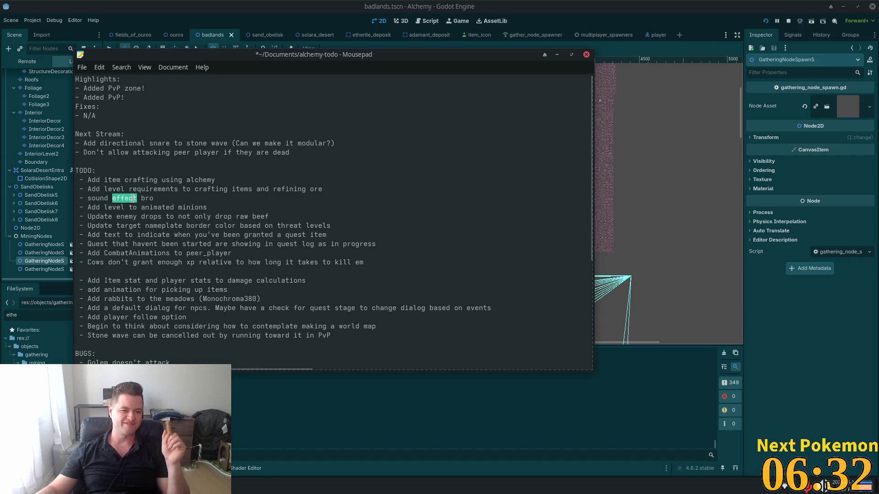
{"action": "double_click", "coordinate": [112, 189]}
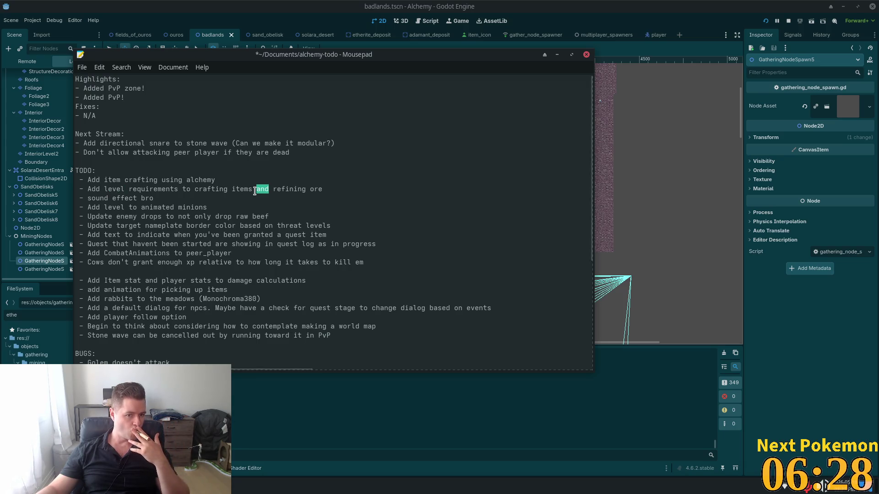
{"action": "left_click_drag", "start_coordinate": [342, 186], "coordinate": [41, 188]}
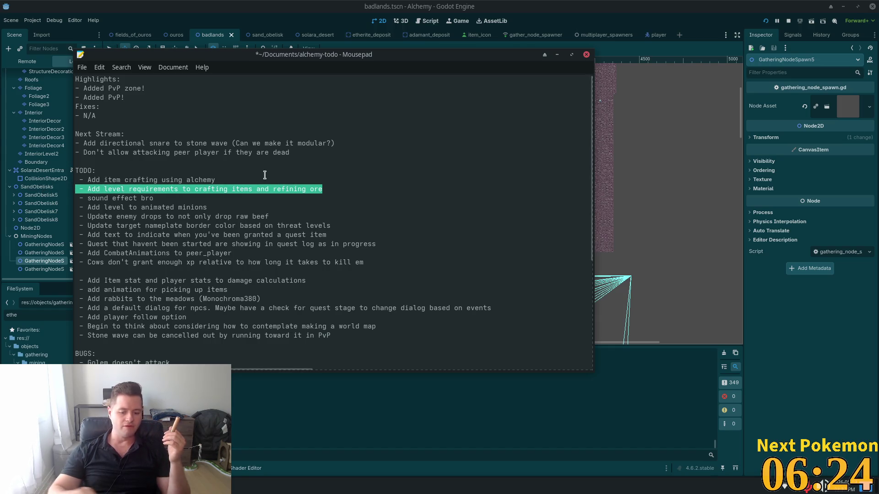
{"action": "key", "text": "BackSpace"}
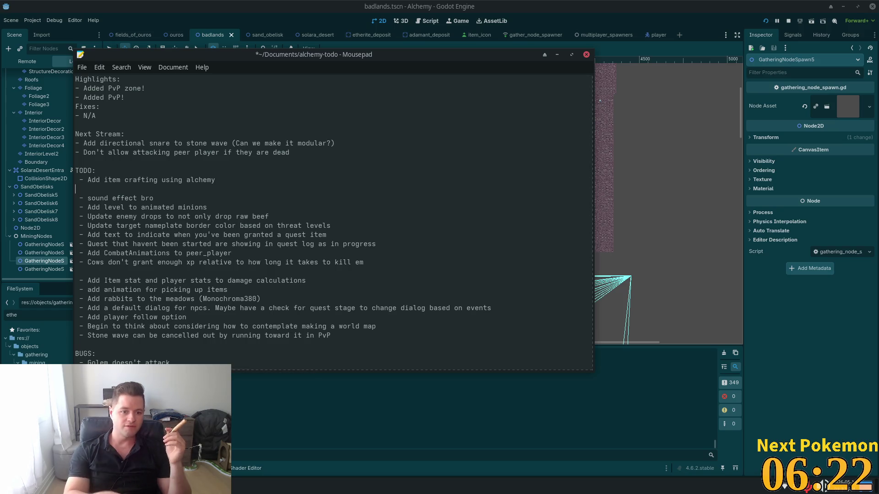
{"action": "key", "text": "BackSpace"}
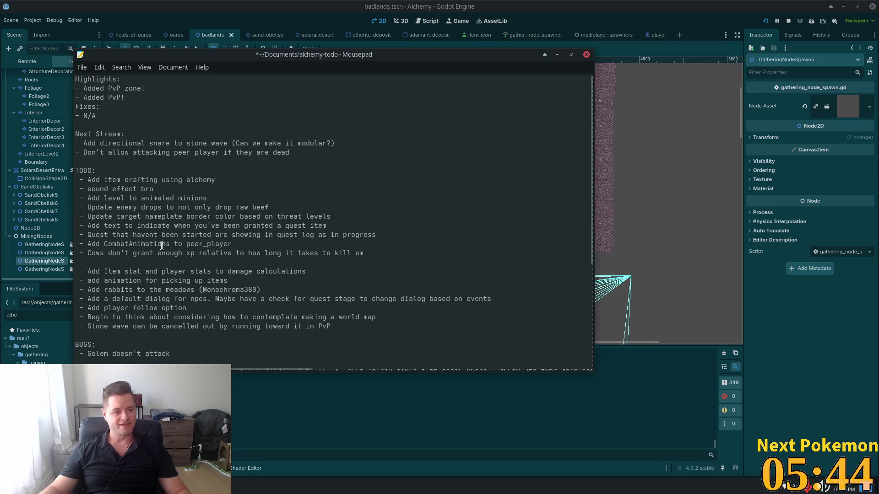
{"action": "mouse_move", "coordinate": [76, 227]}
{"action": "left_mouse_down"}
{"action": "mouse_move", "coordinate": [180, 235]}
{"action": "mouse_move", "coordinate": [188, 244]}
{"action": "left_mouse_up"}
Move the 'Add rabbits to the meadows' task below the Stone wave item and save the list.
{"action": "double_click", "coordinate": [322, 235]}
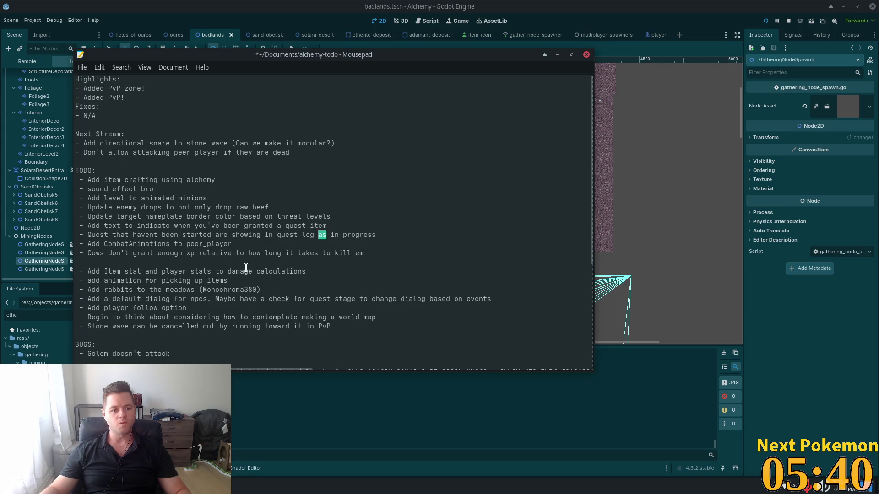
{"action": "scroll", "coordinate": [224, 240], "scroll_direction": "down", "scroll_amount": 1}
{"action": "left_click_drag", "start_coordinate": [139, 235], "coordinate": [263, 246]}
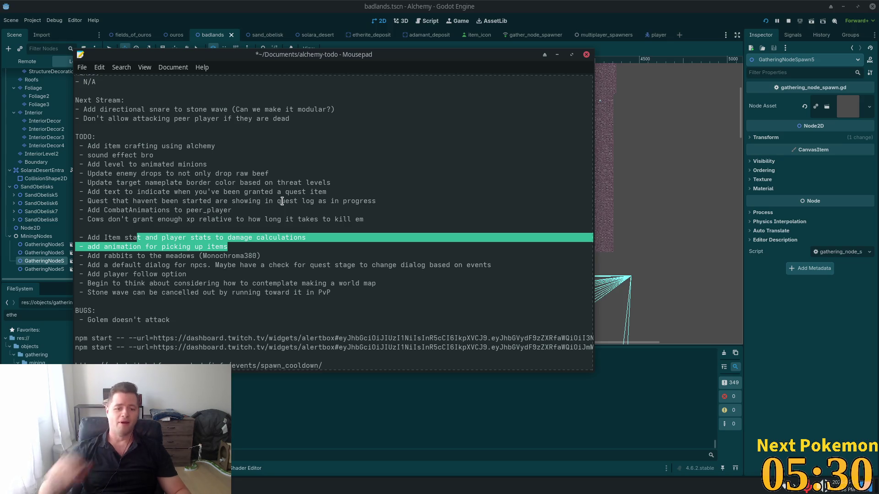
{"action": "left_click_drag", "start_coordinate": [261, 255], "coordinate": [78, 252]}
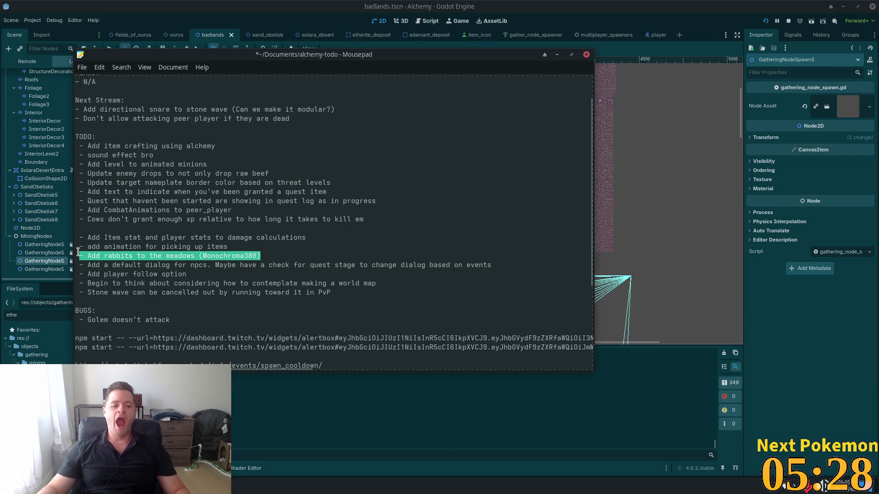
{"action": "key", "text": "BackSpace"}
{"action": "key", "text": "BackSpace"}
{"action": "key", "text": "BackSpace"}
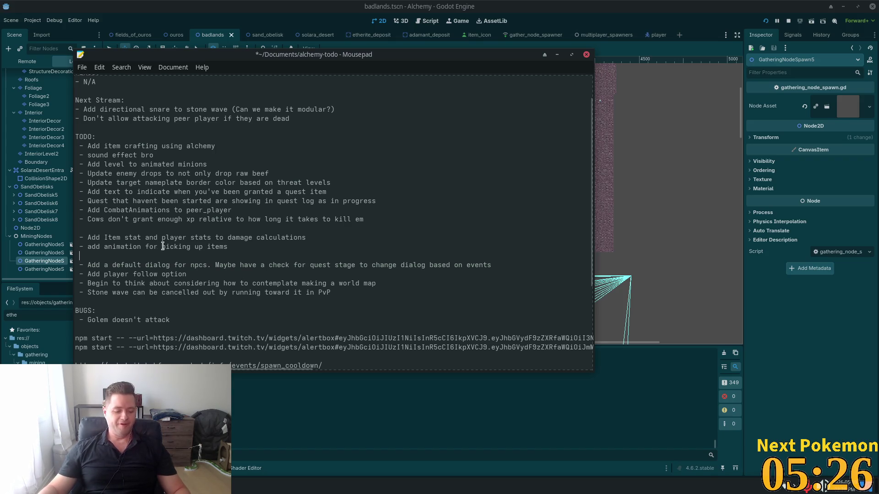
{"action": "left_click", "coordinate": [378, 282]}
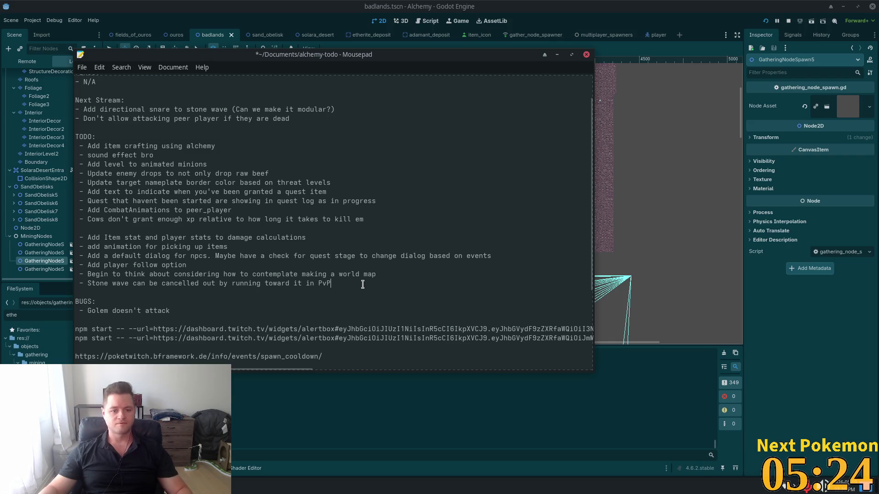
{"action": "key", "text": "ctrl+v"}
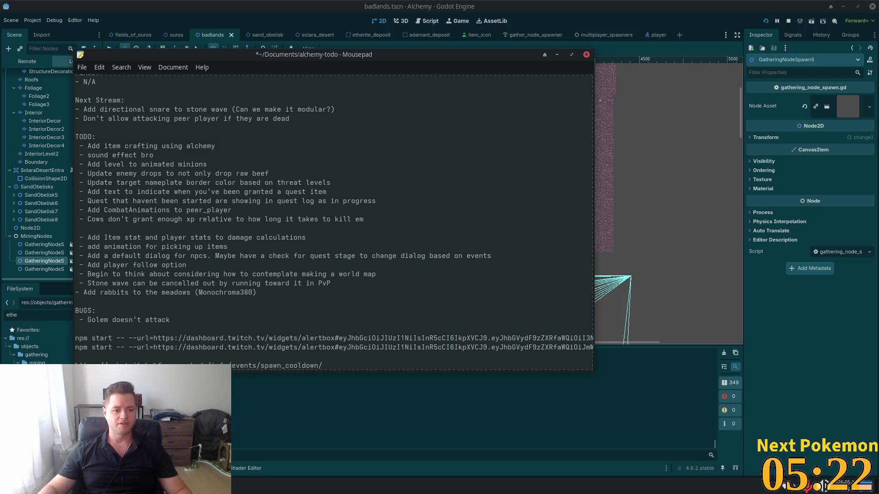
{"action": "left_click", "coordinate": [76, 292]}
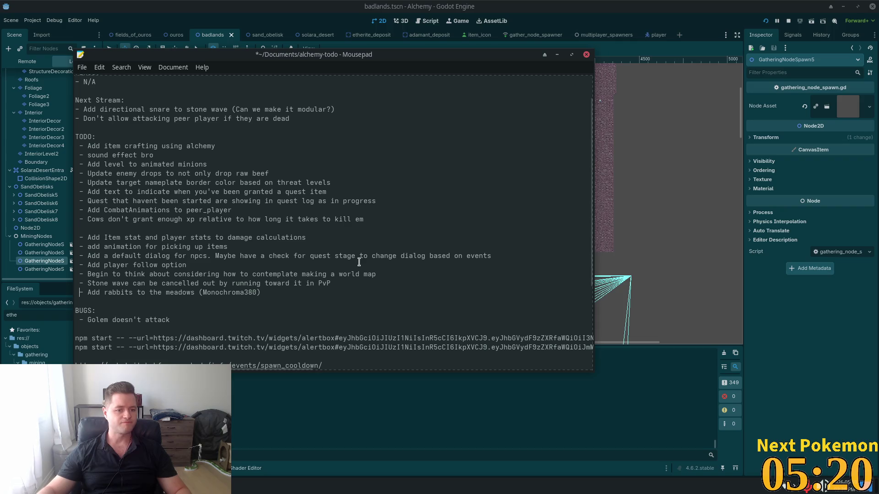
{"action": "key", "text": "ctrl+s"}
Look over the Stone wave and 'sound effect bro' lines, then bring the Freesound browser forward.
{"action": "left_click", "coordinate": [310, 283]}
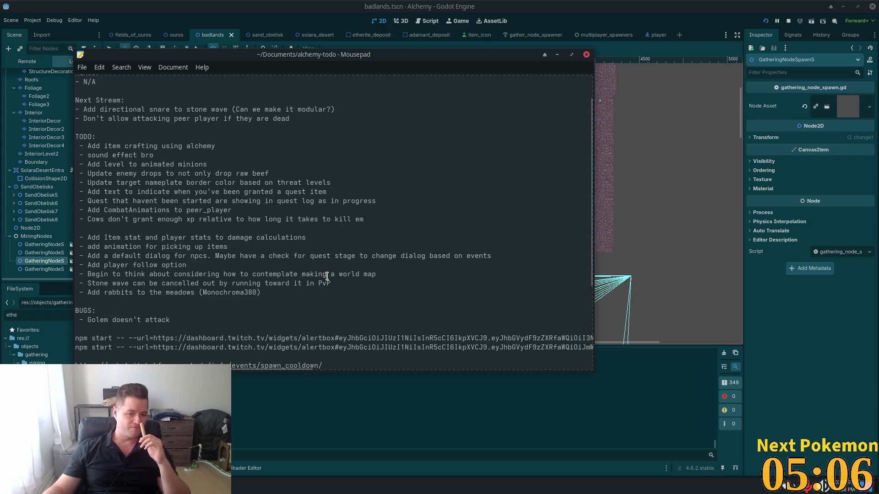
{"action": "left_click_drag", "start_coordinate": [277, 274], "coordinate": [390, 279]}
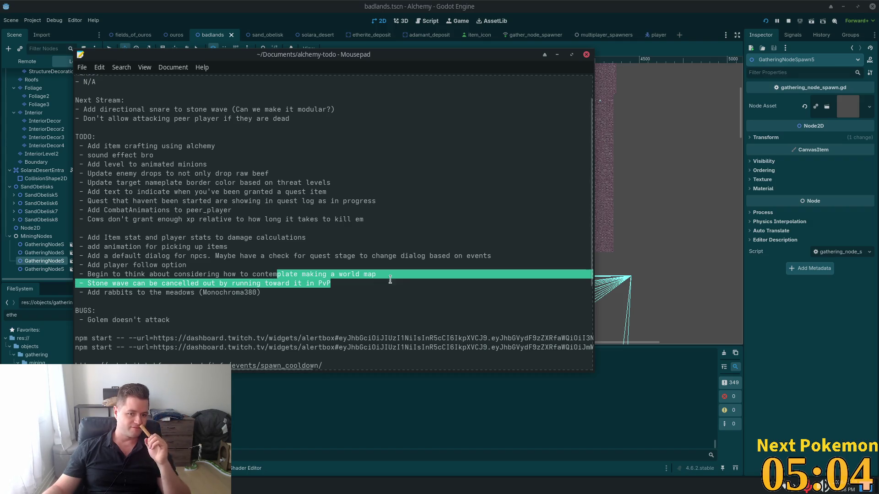
{"action": "left_click", "coordinate": [209, 285]}
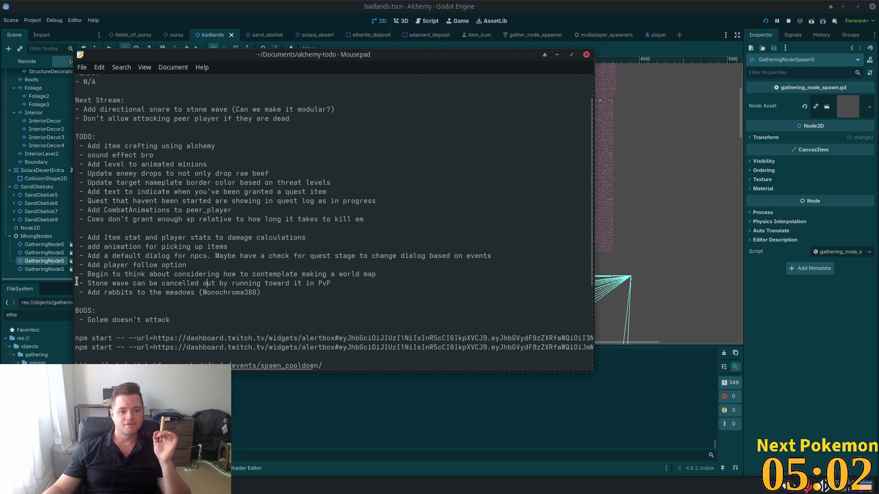
{"action": "left_click_drag", "start_coordinate": [79, 283], "coordinate": [331, 281]}
{"action": "left_click", "coordinate": [350, 281]}
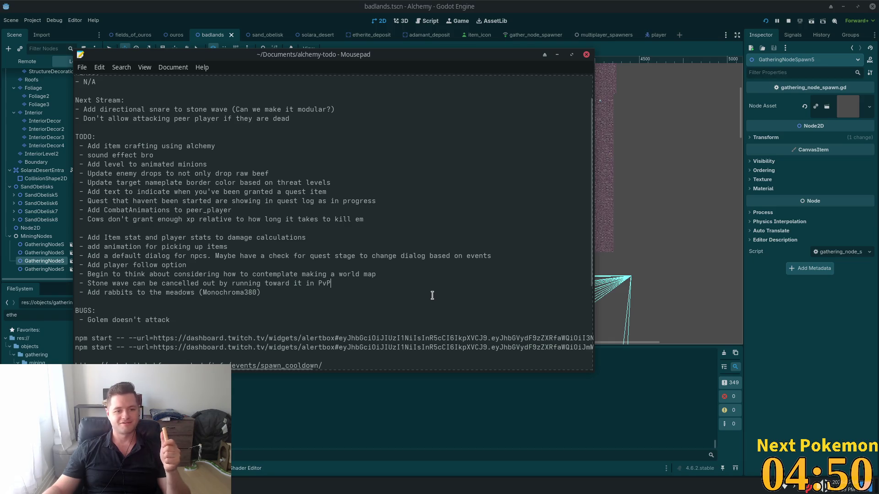
{"action": "double_click", "coordinate": [124, 158]}
{"action": "left_click", "coordinate": [172, 158]}
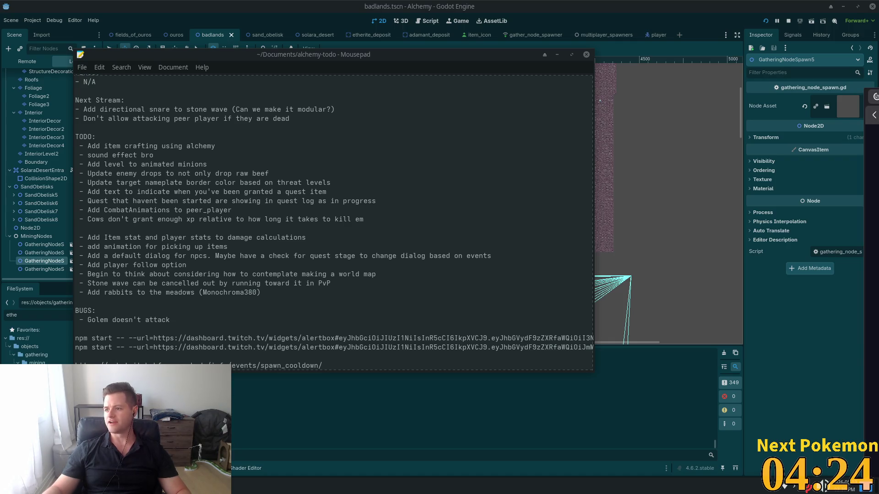
{"action": "key", "text": "alt+Tab"}
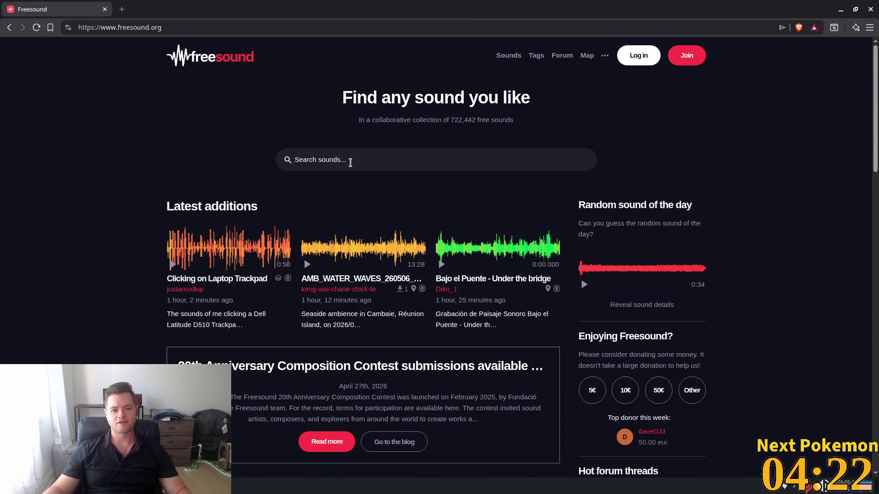
Search Freesound for 'popping watermelon' (0 results) and select 'popping' in the query.
{"action": "left_click", "coordinate": [349, 161]}
{"action": "type", "text": "pop"}
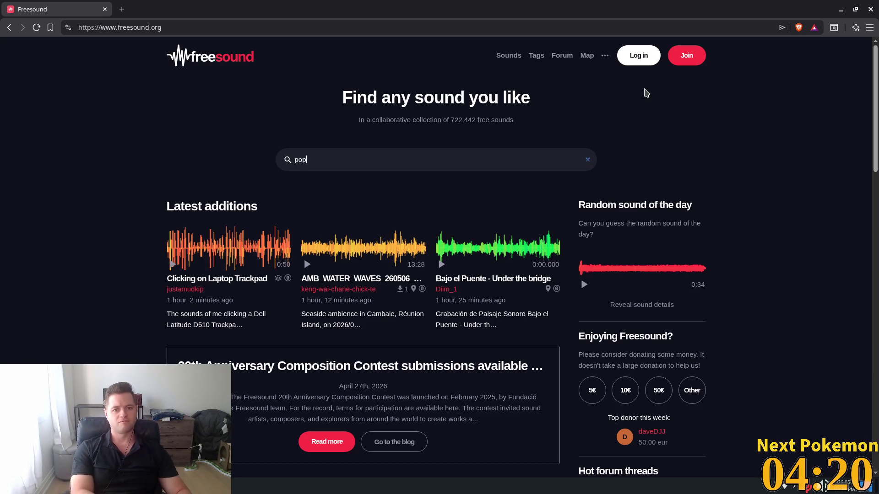
{"action": "type", "text": "ping w"}
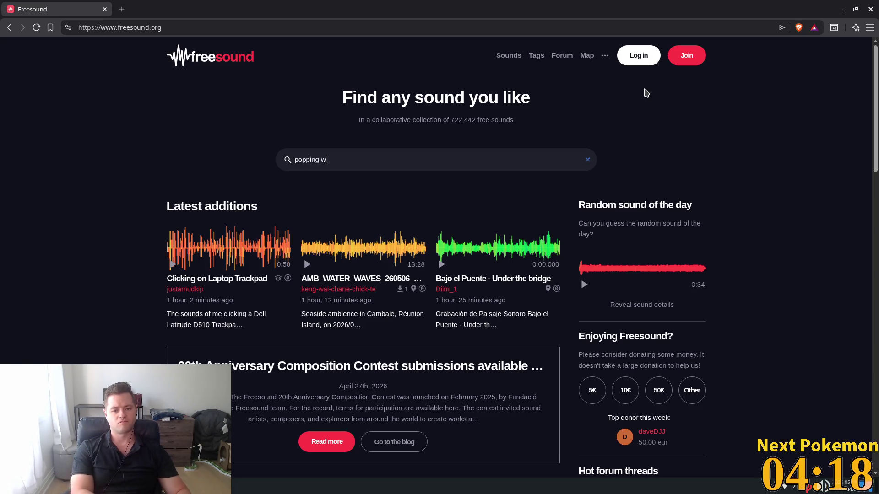
{"action": "type", "text": "ermelon"}
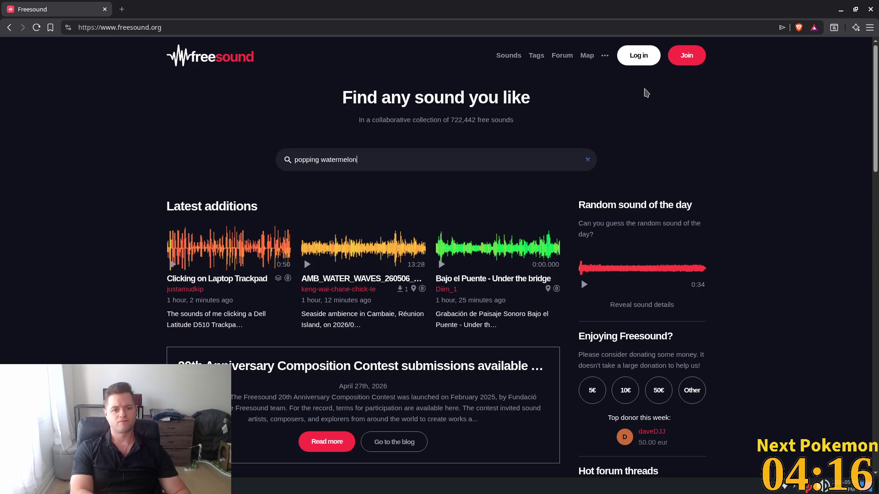
{"action": "key", "text": "Return"}
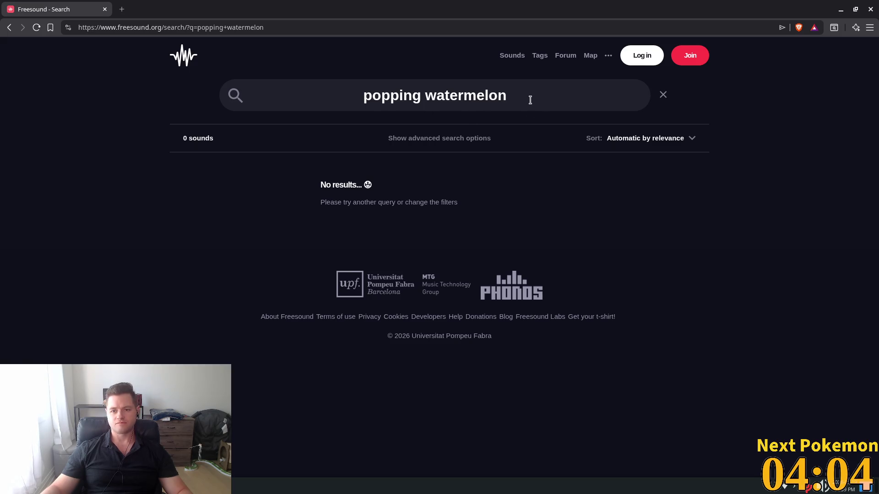
{"action": "double_click", "coordinate": [413, 92]}
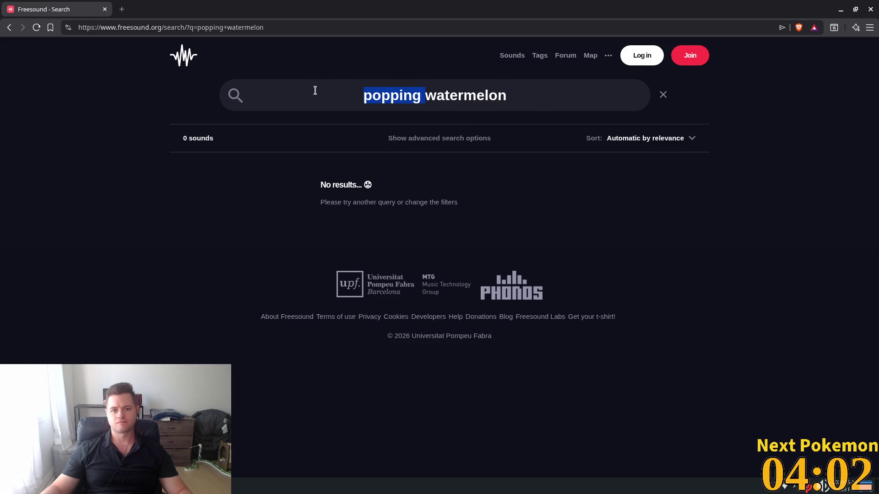
Narrow the search to 'watermelon' and replay the Watermelon_Squelch4.wav preview several times.
{"action": "key", "text": "BackSpace"}
{"action": "key", "text": "Return"}
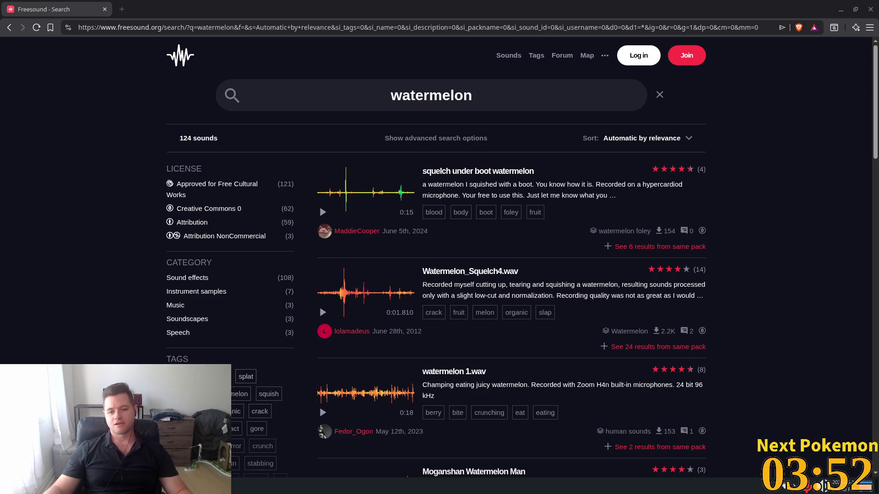
{"action": "left_click", "coordinate": [323, 213]}
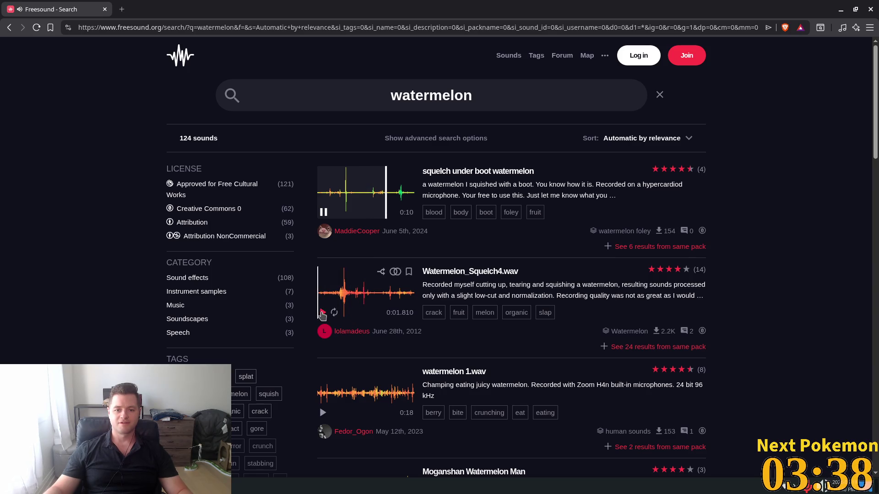
{"action": "left_click", "coordinate": [323, 314]}
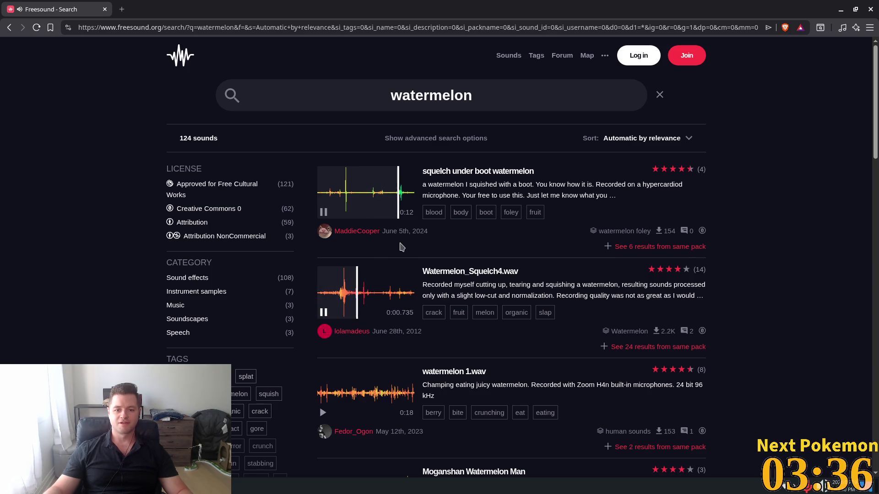
{"action": "left_click", "coordinate": [322, 313]}
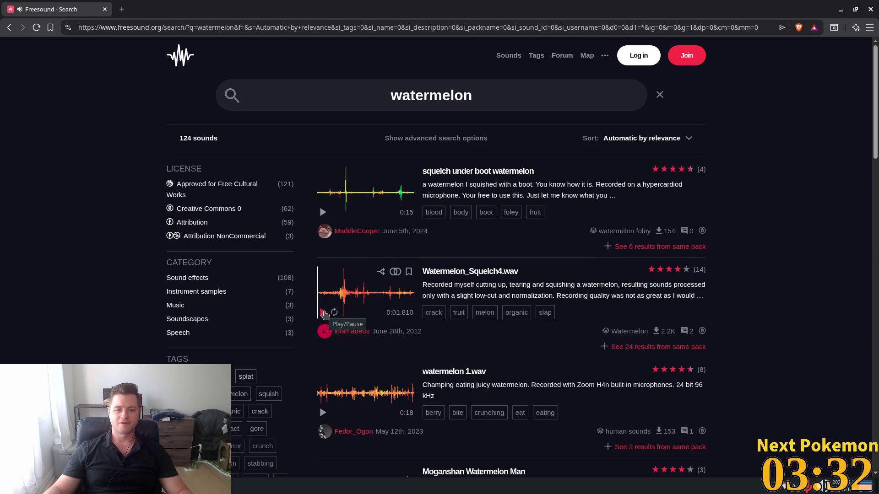
{"action": "left_click", "coordinate": [323, 313]}
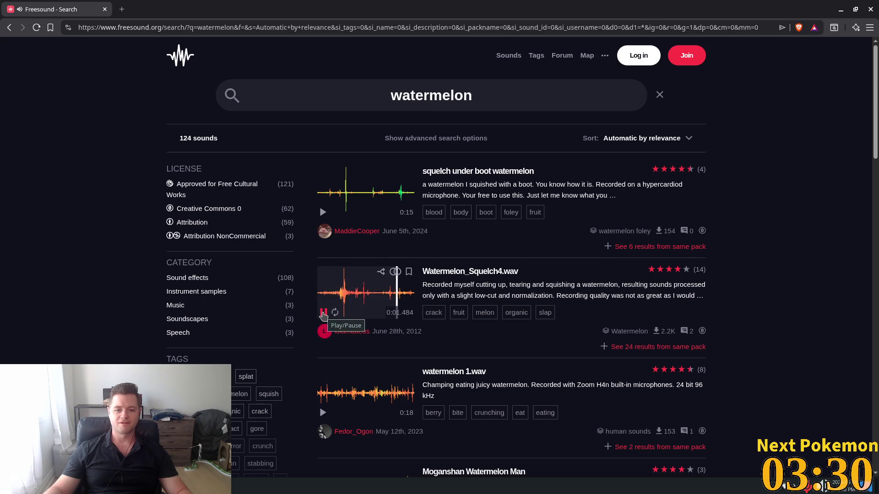
{"action": "left_click", "coordinate": [323, 313]}
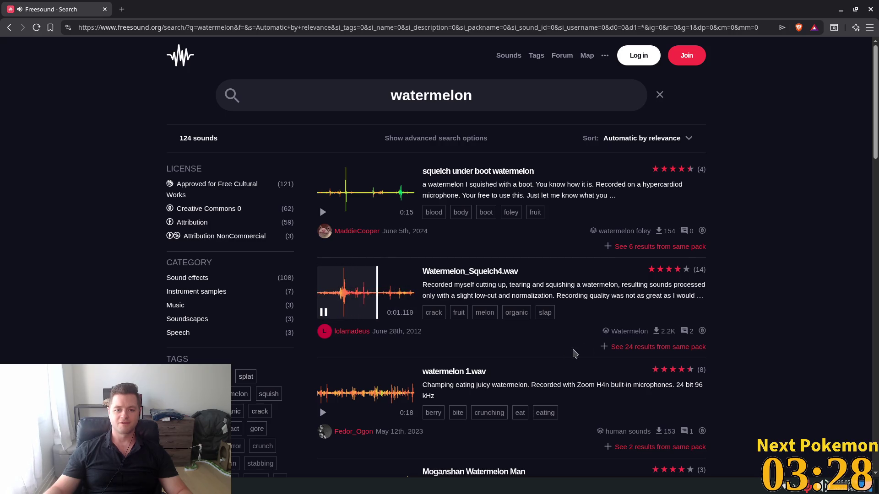
Audition watermelon 1.wav, Moganshan Watermelon Man and watermelon.ogg further down the results.
{"action": "scroll", "coordinate": [392, 357], "scroll_direction": "down", "scroll_amount": 2}
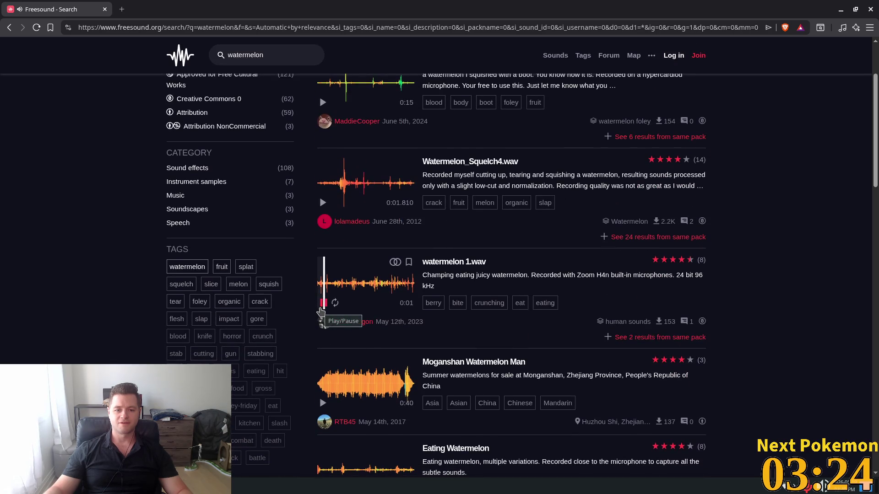
{"action": "left_click", "coordinate": [320, 310]}
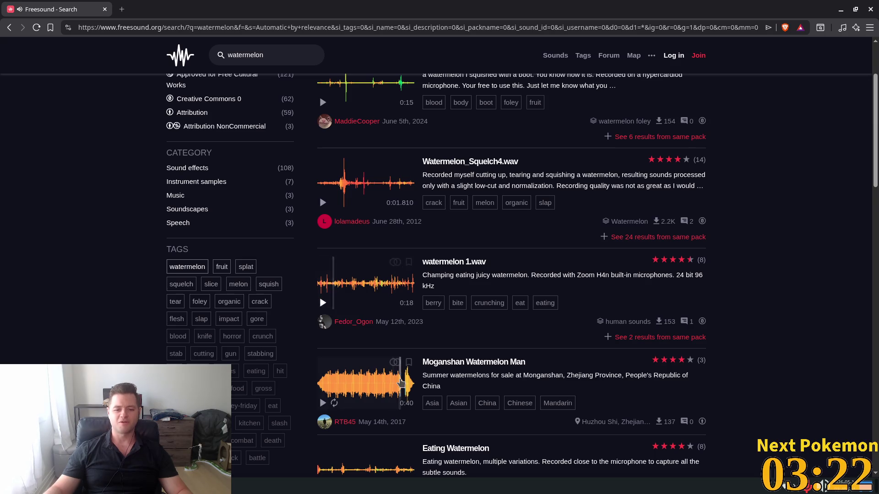
{"action": "scroll", "coordinate": [377, 352], "scroll_direction": "down", "scroll_amount": 2}
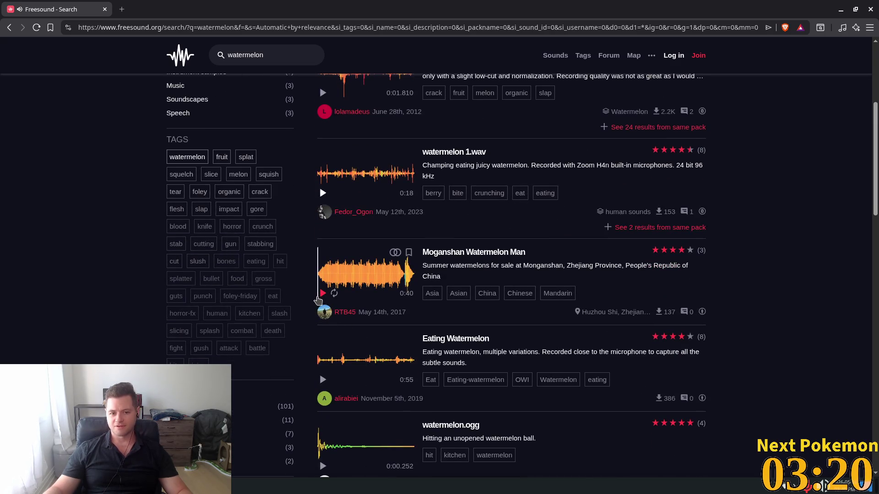
{"action": "left_click", "coordinate": [321, 294]}
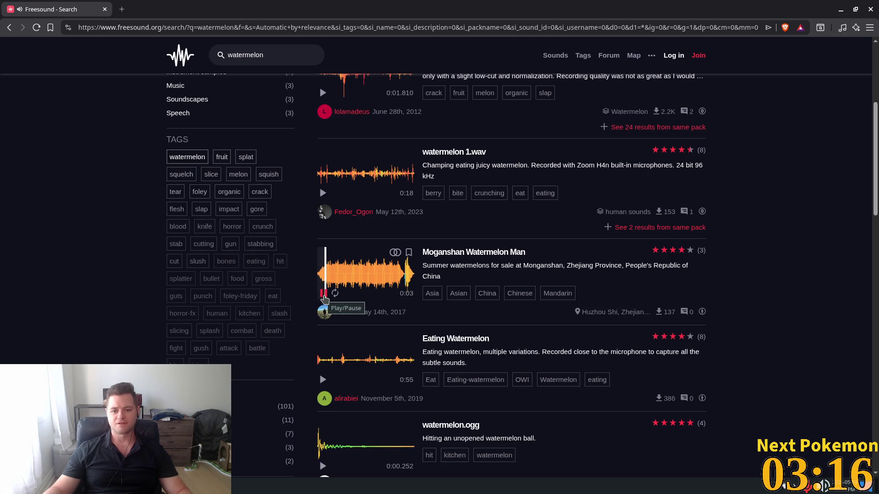
{"action": "left_click", "coordinate": [323, 293]}
{"action": "scroll", "coordinate": [348, 311], "scroll_direction": "down", "scroll_amount": 3}
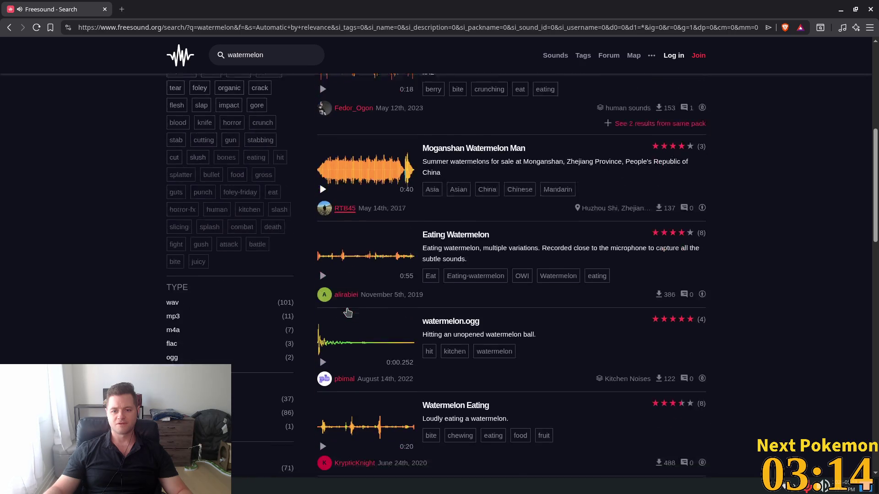
{"action": "scroll", "coordinate": [348, 307], "scroll_direction": "down", "scroll_amount": 3}
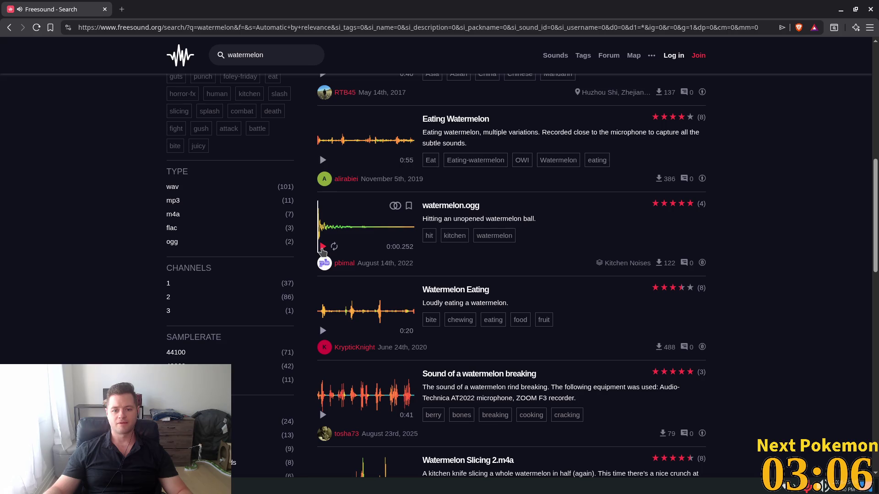
{"action": "left_click", "coordinate": [323, 248]}
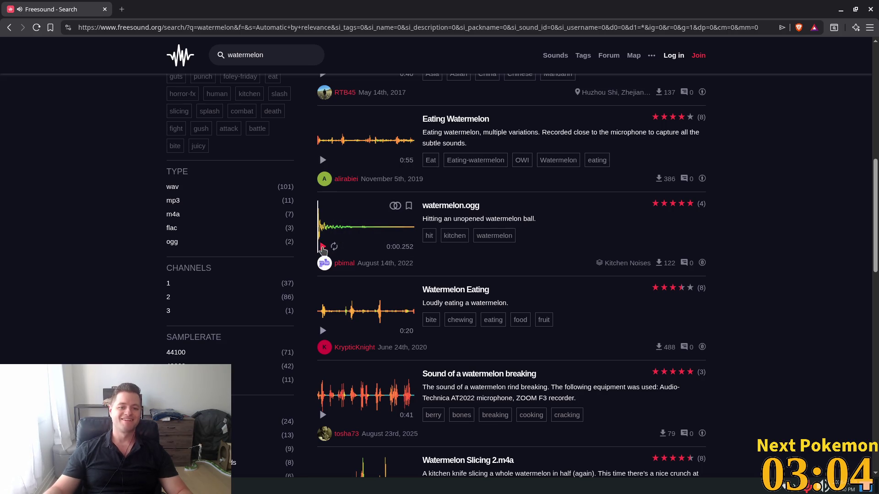
Play 'Sound of a watermelon breaking', then go to page 2 of the watermelon results.
{"action": "scroll", "coordinate": [397, 310], "scroll_direction": "down", "scroll_amount": 3}
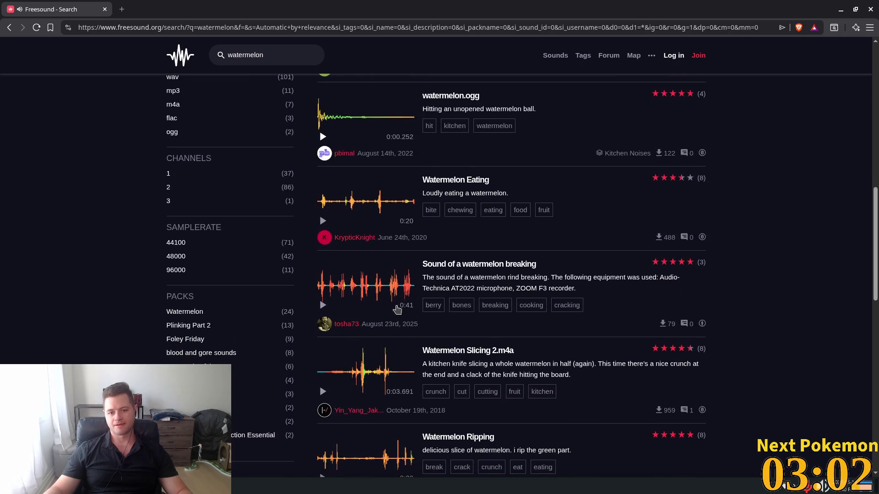
{"action": "scroll", "coordinate": [365, 243], "scroll_direction": "down", "scroll_amount": 3}
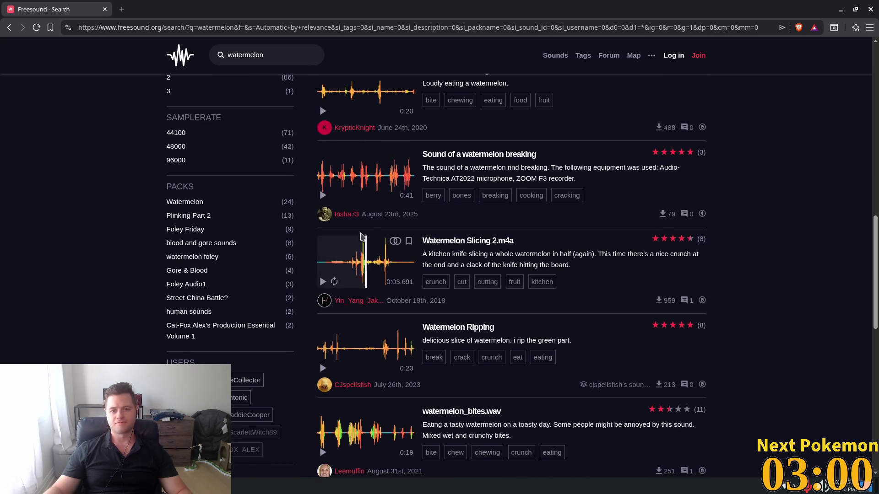
{"action": "left_click", "coordinate": [322, 196]}
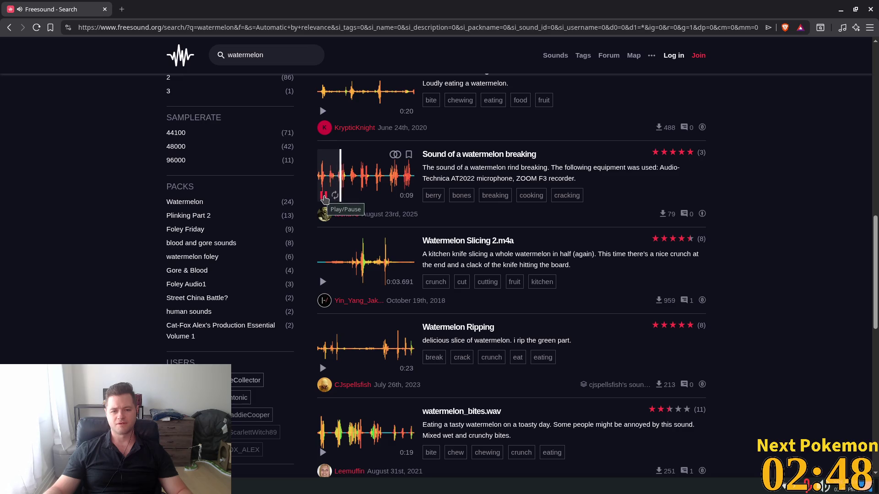
{"action": "left_click", "coordinate": [325, 197]}
{"action": "scroll", "coordinate": [541, 305], "scroll_direction": "down", "scroll_amount": 5}
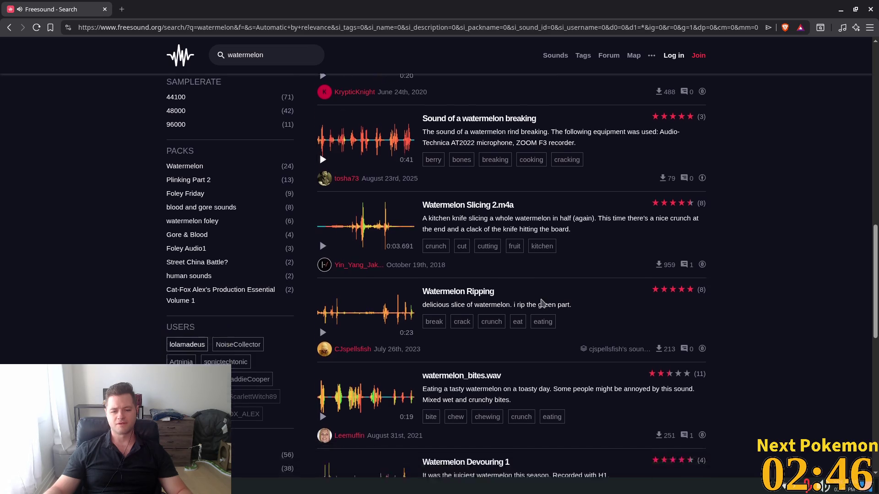
{"action": "scroll", "coordinate": [523, 301], "scroll_direction": "down", "scroll_amount": 1}
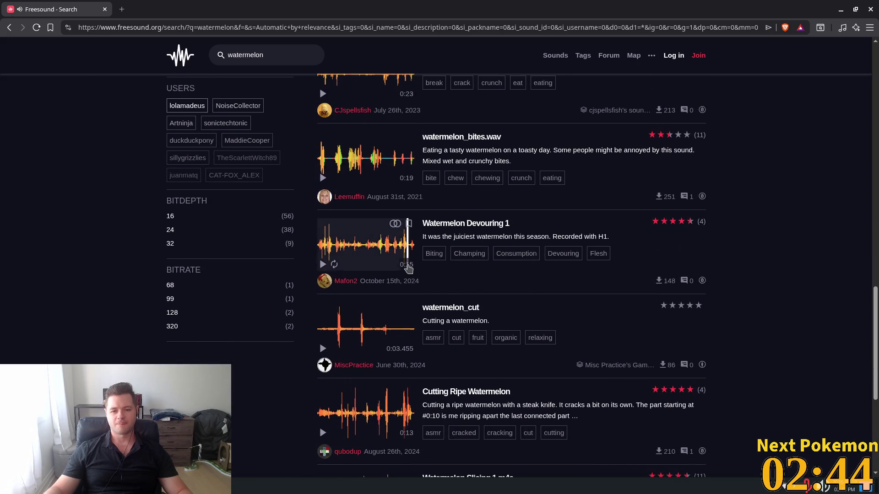
{"action": "scroll", "coordinate": [520, 300], "scroll_direction": "down", "scroll_amount": 2}
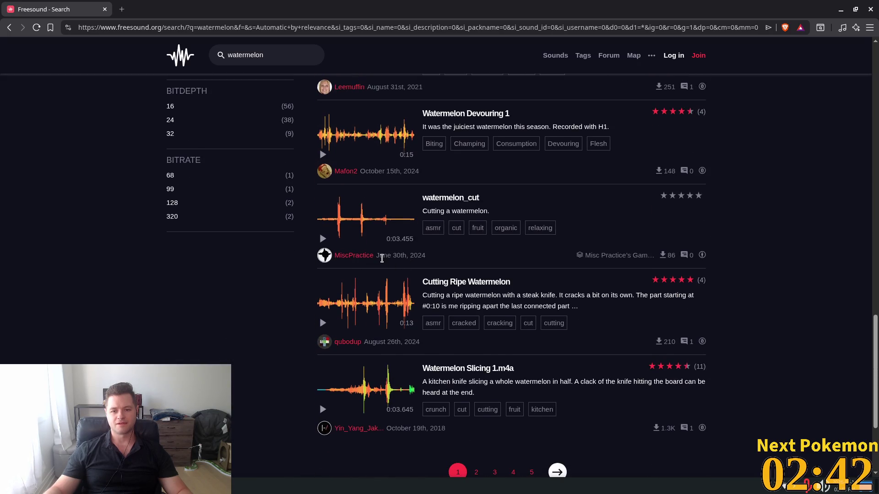
{"action": "scroll", "coordinate": [381, 258], "scroll_direction": "down", "scroll_amount": 2}
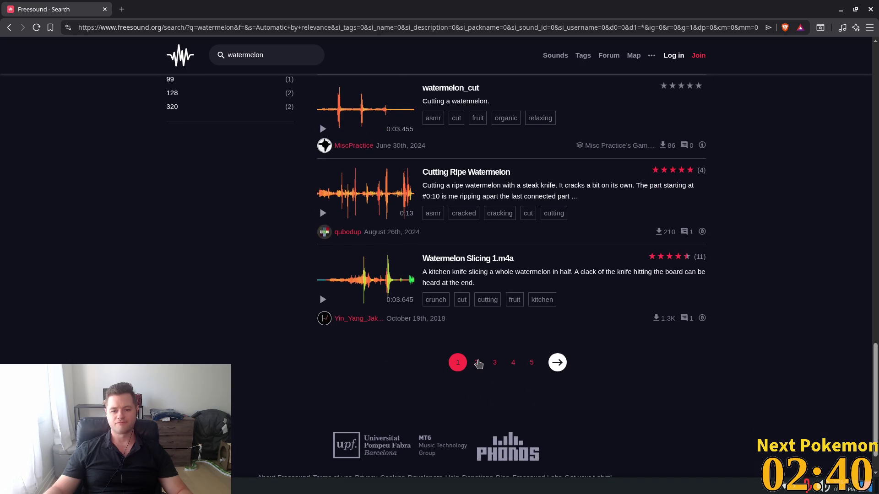
{"action": "left_click", "coordinate": [476, 362]}
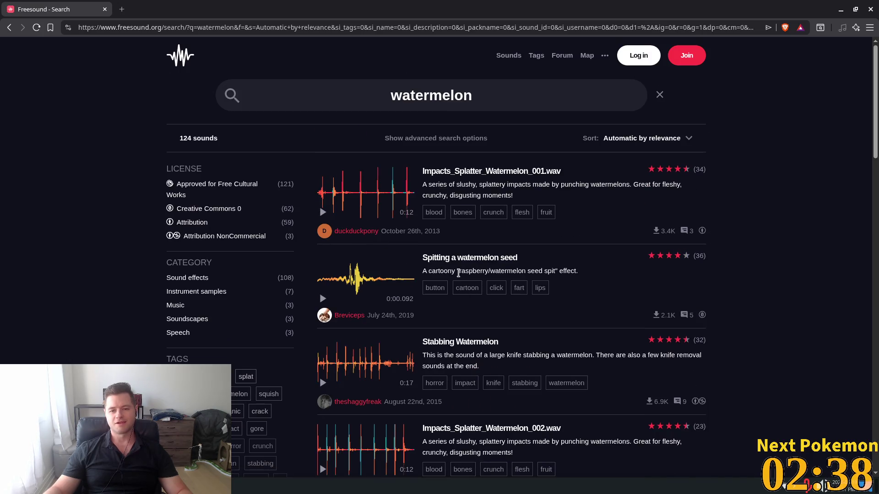
Loop Impacts_Splatter_Watermelon_001.wav and replay its opening splatter hits several times.
{"action": "left_click", "coordinate": [322, 213]}
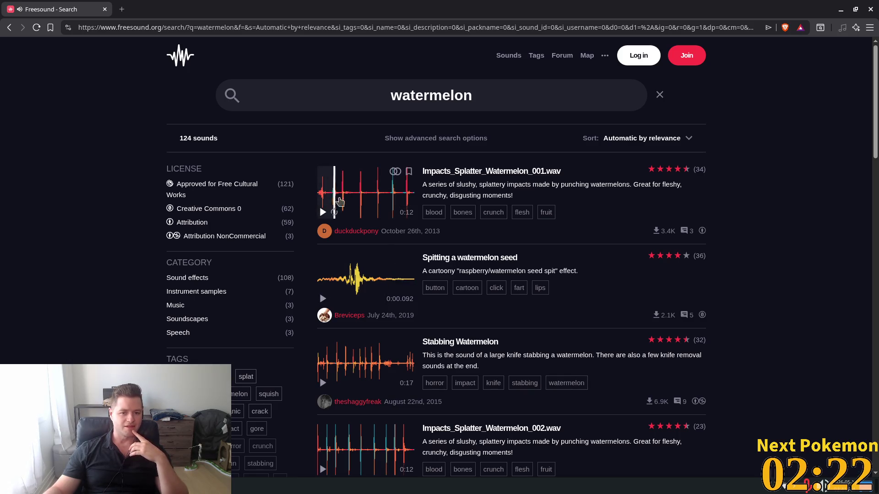
{"action": "left_click", "coordinate": [334, 213]}
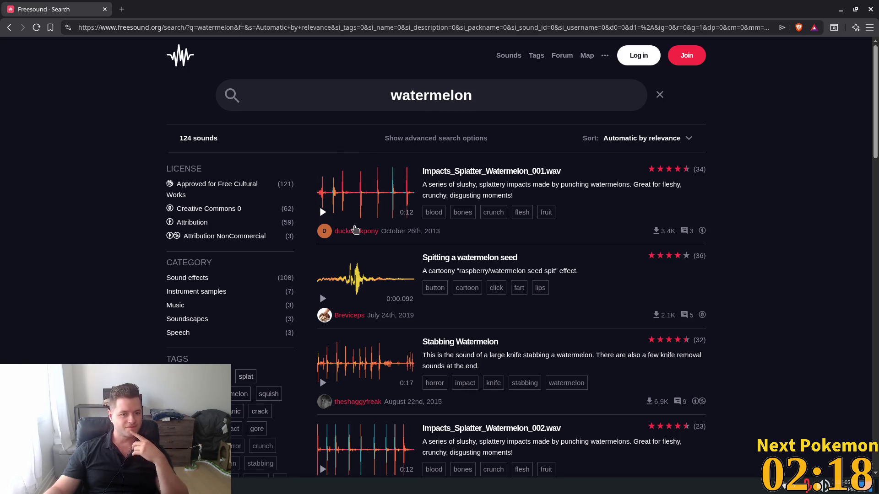
{"action": "left_click", "coordinate": [323, 212]}
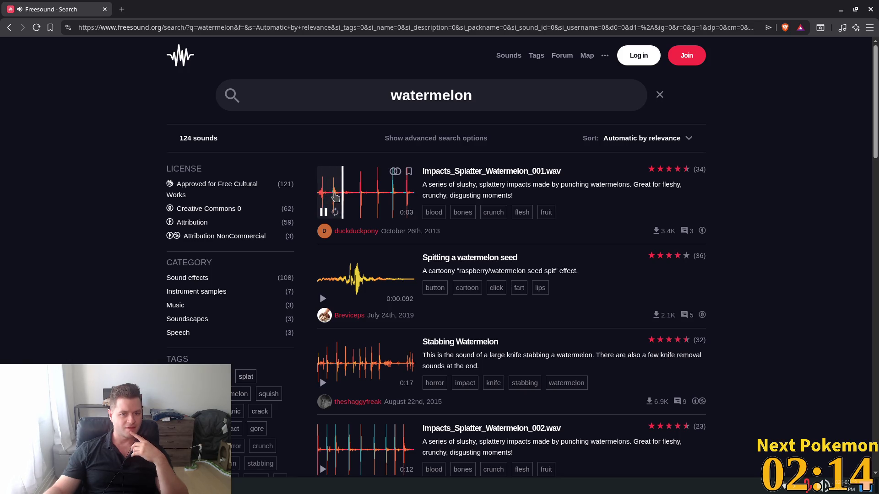
{"action": "left_click", "coordinate": [332, 196]}
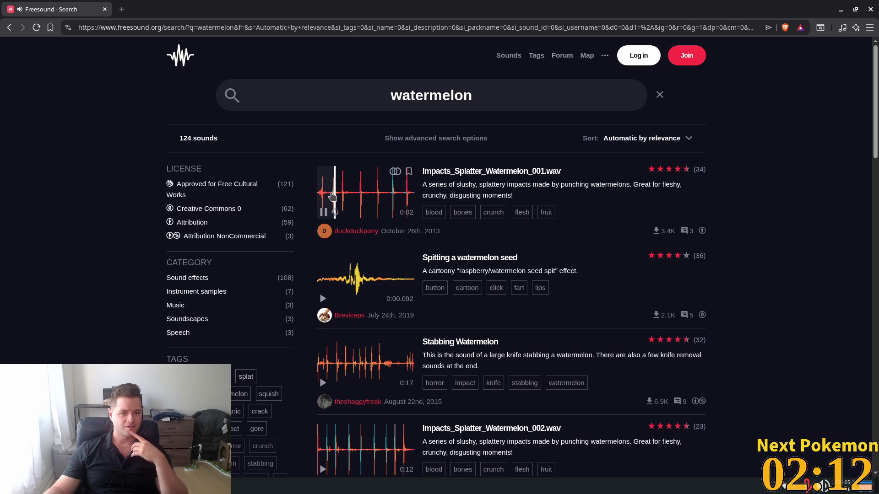
{"action": "left_click", "coordinate": [332, 196]}
{"action": "left_click", "coordinate": [330, 196]}
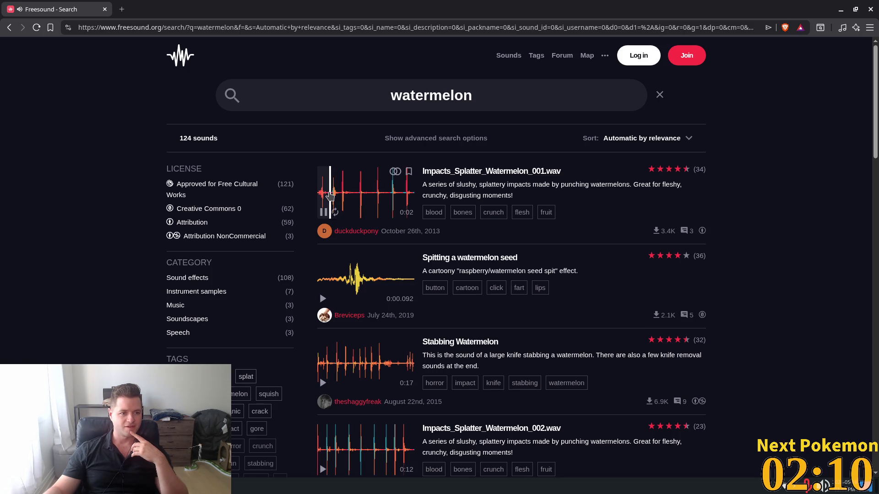
{"action": "scroll", "coordinate": [323, 216], "scroll_direction": "down", "scroll_amount": 5}
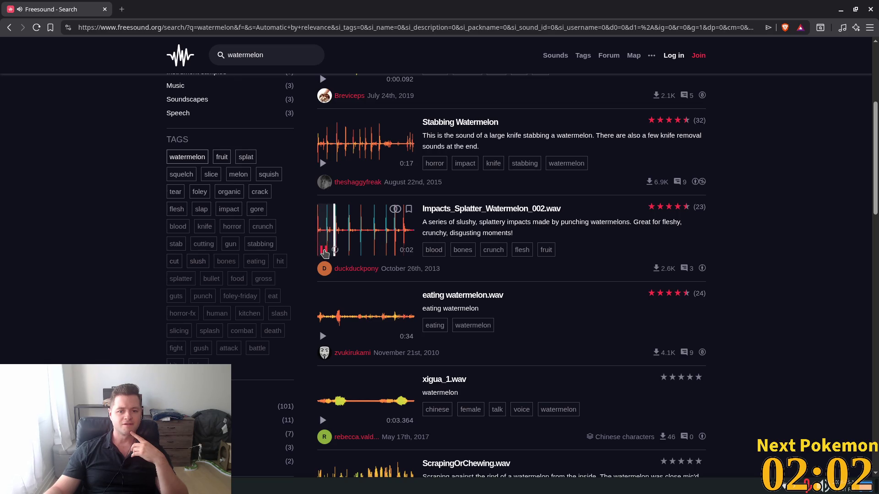
Browse the rest of page 2, preview Caelata.wav, and return to the top of the list.
{"action": "scroll", "coordinate": [365, 235], "scroll_direction": "down", "scroll_amount": 3}
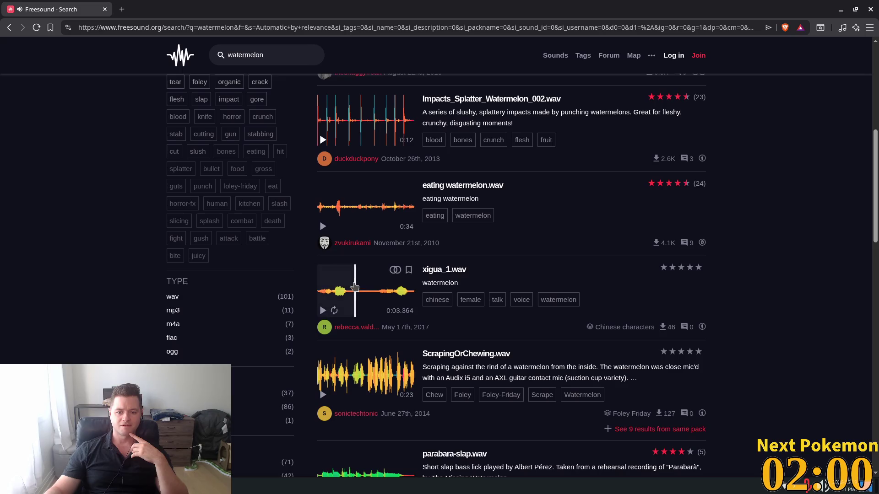
{"action": "scroll", "coordinate": [354, 287], "scroll_direction": "down", "scroll_amount": 4}
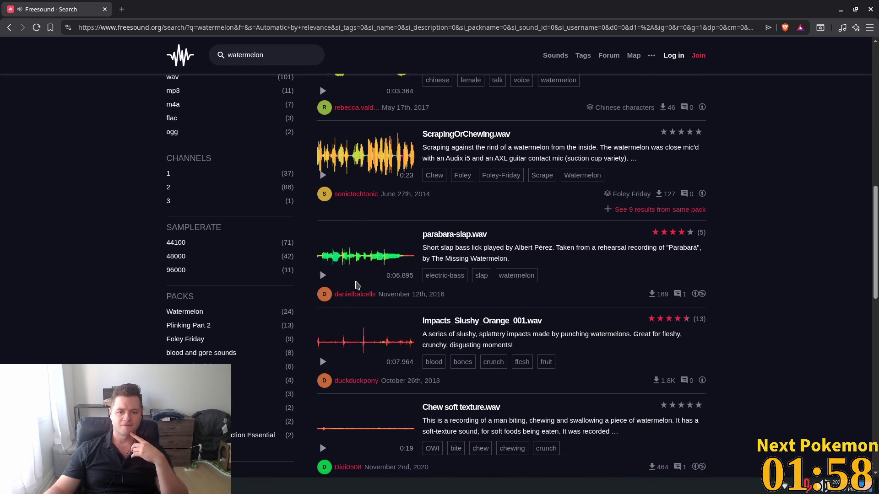
{"action": "scroll", "coordinate": [357, 286], "scroll_direction": "down", "scroll_amount": 3}
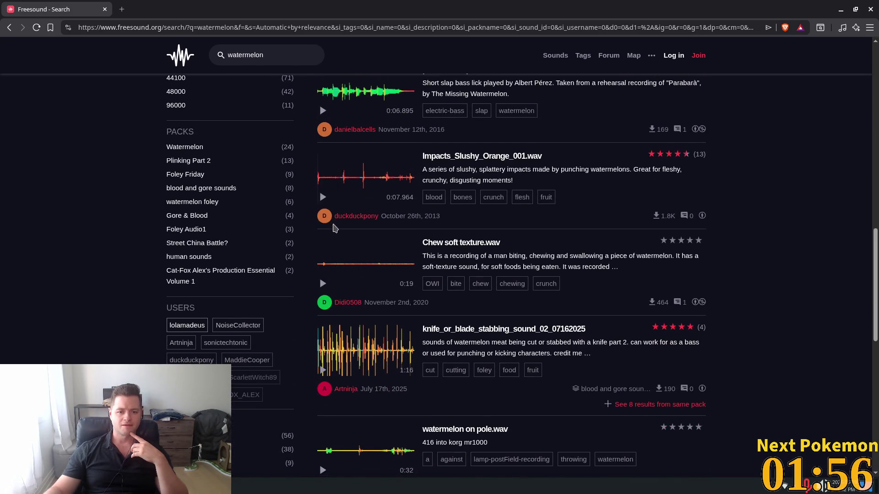
{"action": "scroll", "coordinate": [333, 234], "scroll_direction": "down", "scroll_amount": 3}
{"action": "scroll", "coordinate": [334, 239], "scroll_direction": "down", "scroll_amount": 6}
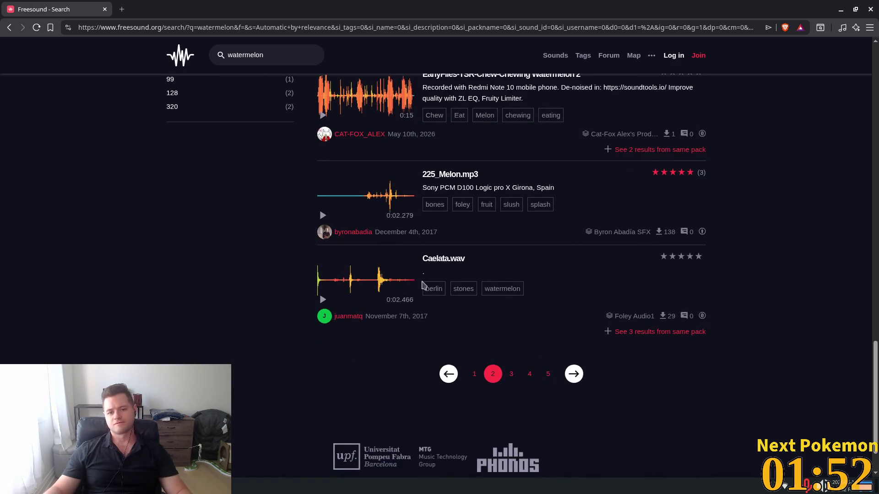
{"action": "left_click", "coordinate": [323, 304]}
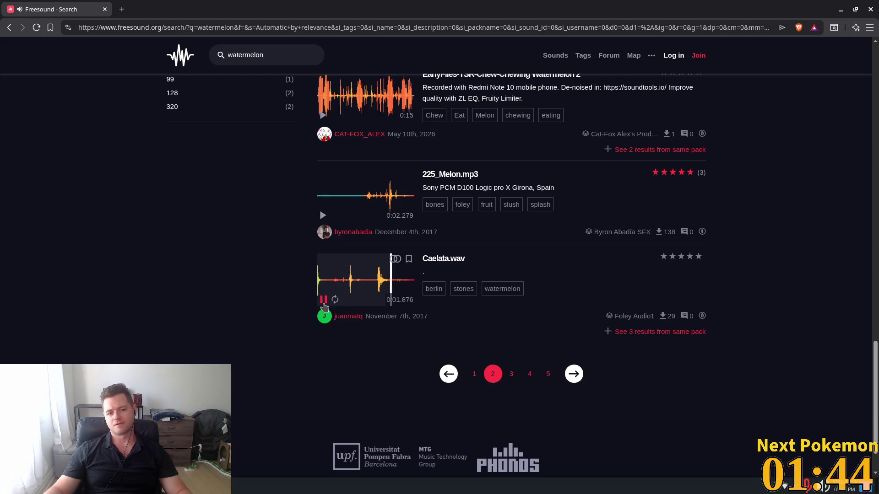
{"action": "scroll", "coordinate": [724, 330], "scroll_direction": "up", "scroll_amount": 3}
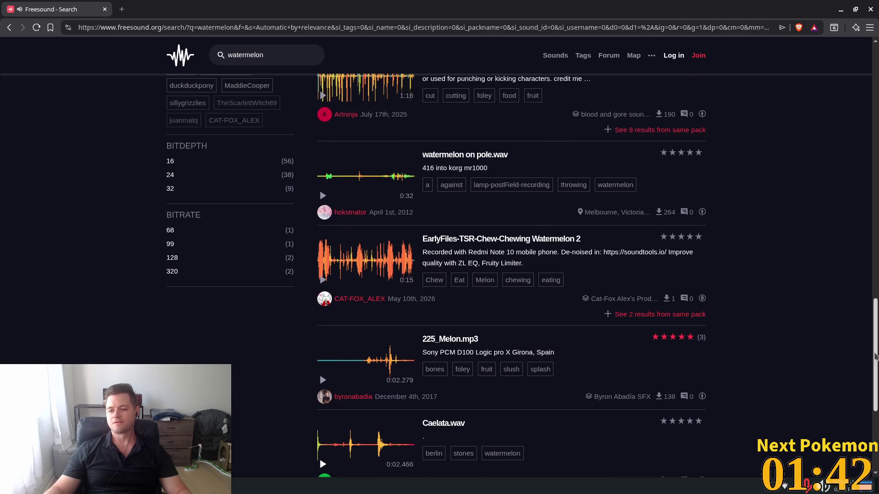
{"action": "left_click_drag", "start_coordinate": [874, 356], "coordinate": [874, 103]}
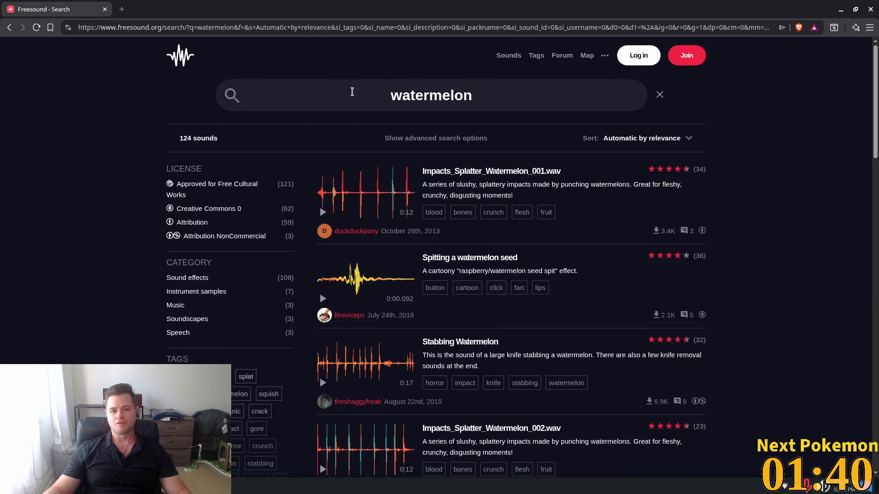
Search for 'impact' and preview Sharp_Impact_Girl_OS.wav and snd_ImpactSmallWall02.wav.
{"action": "double_click", "coordinate": [430, 93]}
{"action": "type", "text": "im"}
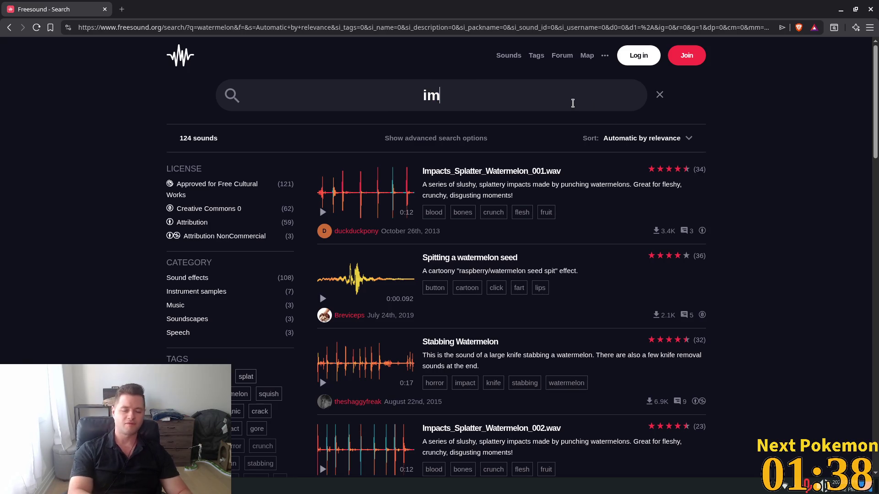
{"action": "type", "text": "pact"}
{"action": "key", "text": "Return"}
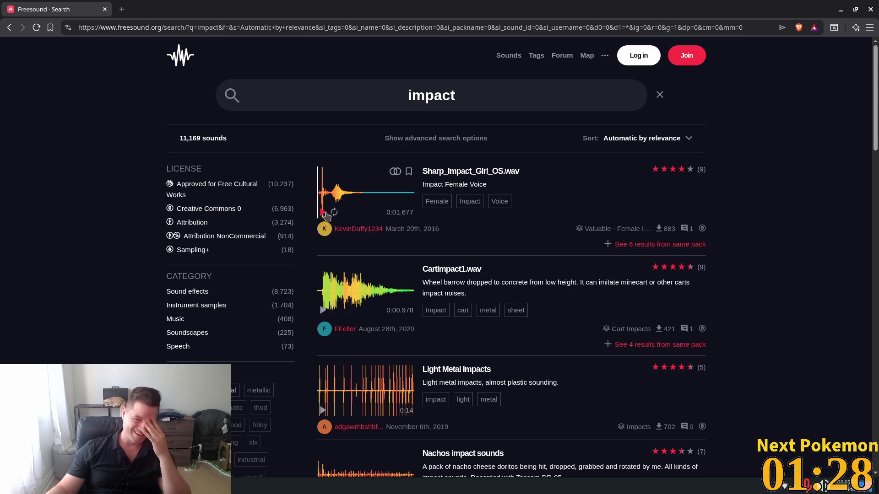
{"action": "left_click", "coordinate": [322, 212]}
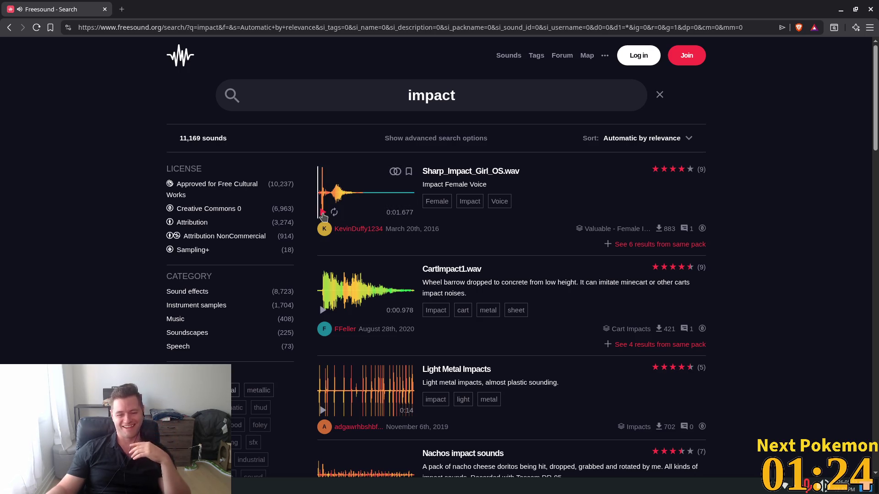
{"action": "left_click", "coordinate": [323, 213]}
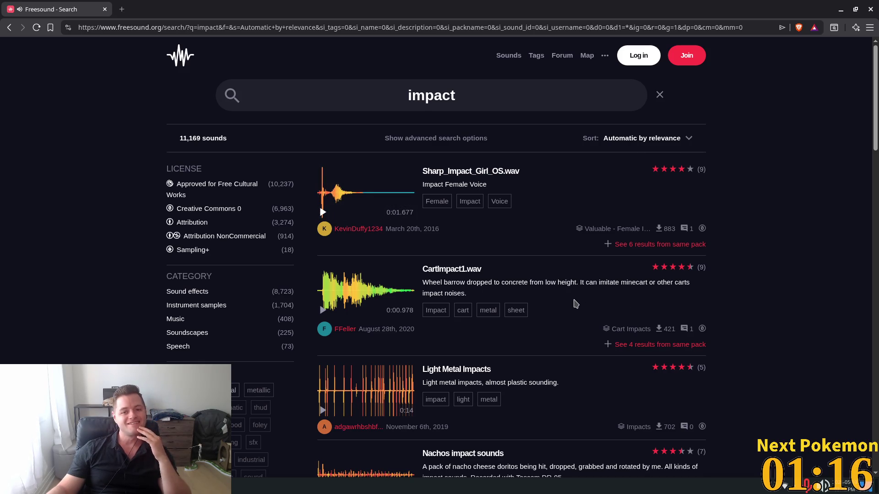
{"action": "scroll", "coordinate": [575, 301], "scroll_direction": "down", "scroll_amount": 1}
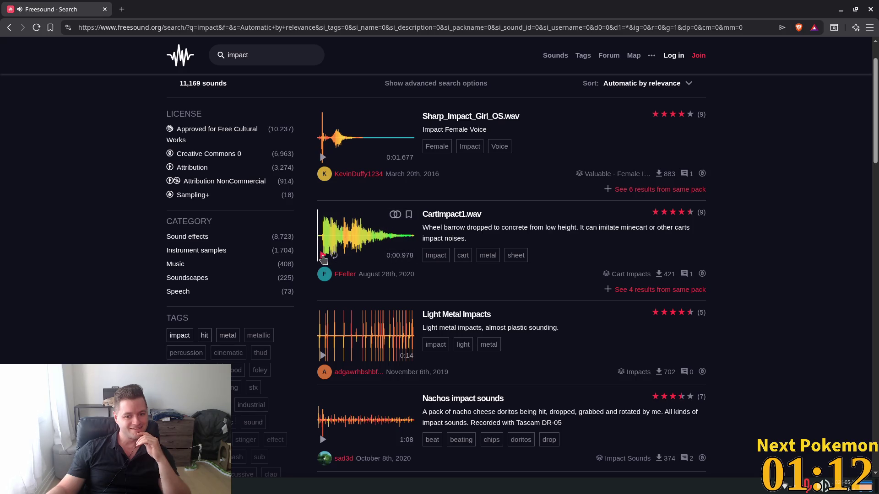
{"action": "scroll", "coordinate": [323, 259], "scroll_direction": "down", "scroll_amount": 2}
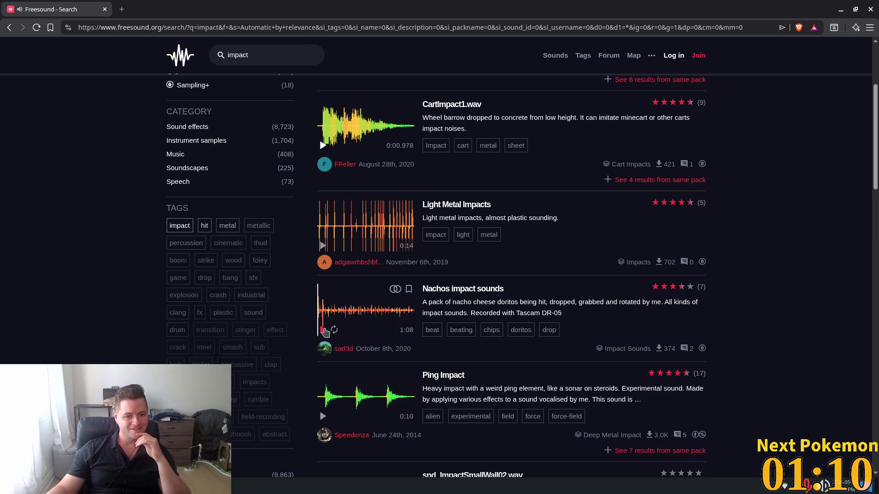
{"action": "scroll", "coordinate": [323, 275], "scroll_direction": "down", "scroll_amount": 4}
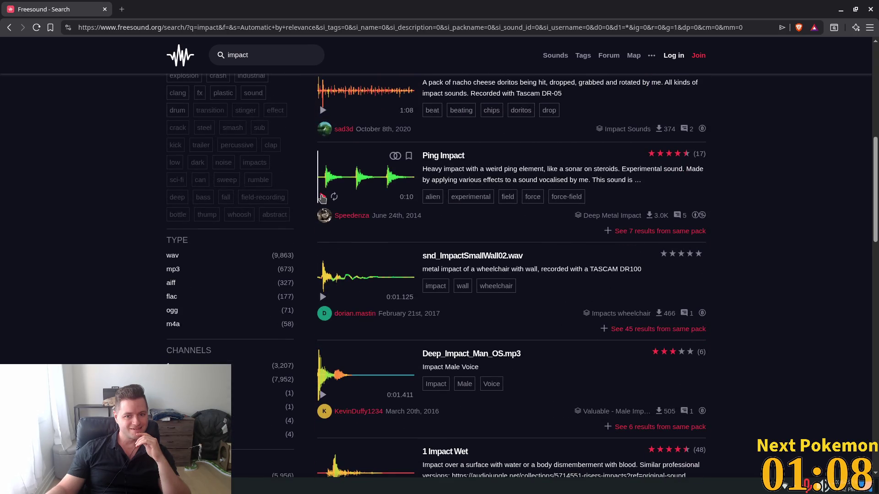
{"action": "left_click", "coordinate": [324, 200]}
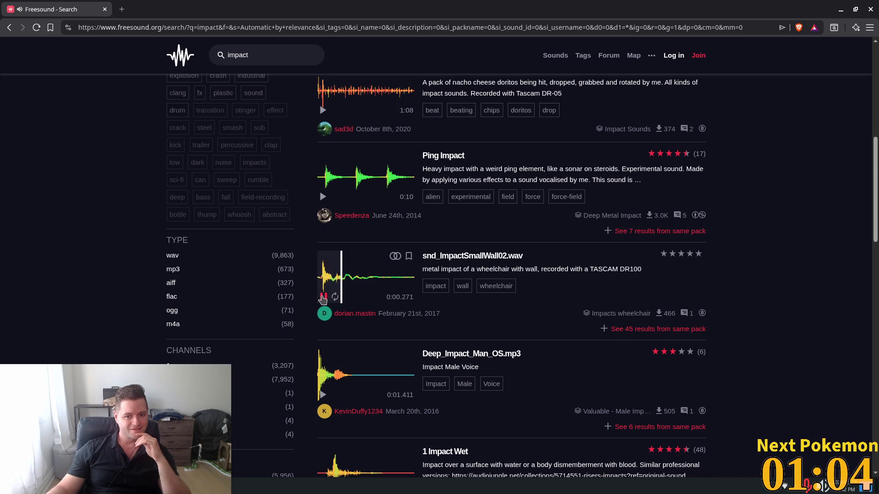
{"action": "left_click", "coordinate": [322, 296]}
Preview Deep_Impact_Man_OS.mp3 and replay the 1 Impact Wet sound several times.
{"action": "scroll", "coordinate": [348, 284], "scroll_direction": "down", "scroll_amount": 1}
{"action": "scroll", "coordinate": [348, 285], "scroll_direction": "down", "scroll_amount": 2}
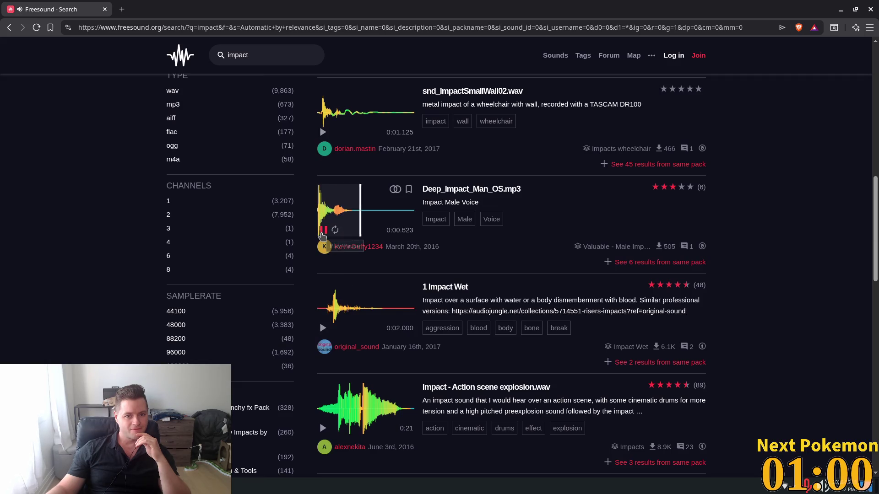
{"action": "left_click", "coordinate": [323, 231]}
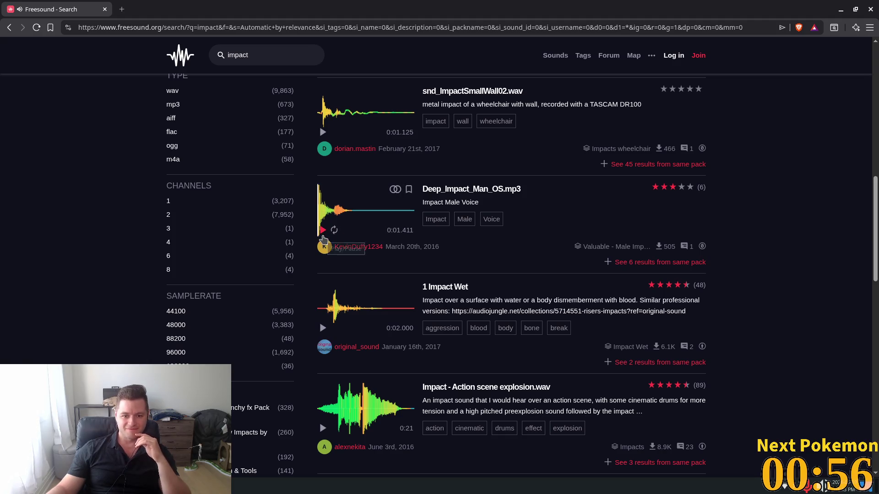
{"action": "left_click", "coordinate": [322, 328]}
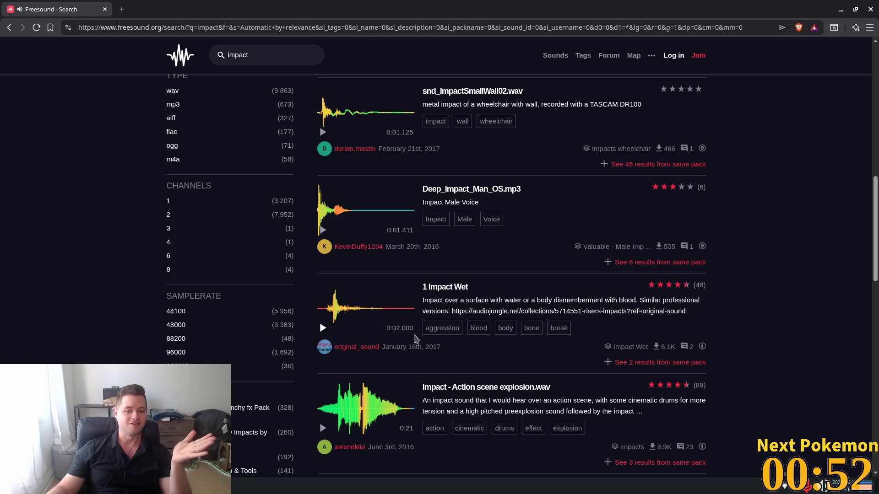
{"action": "left_click", "coordinate": [323, 328]}
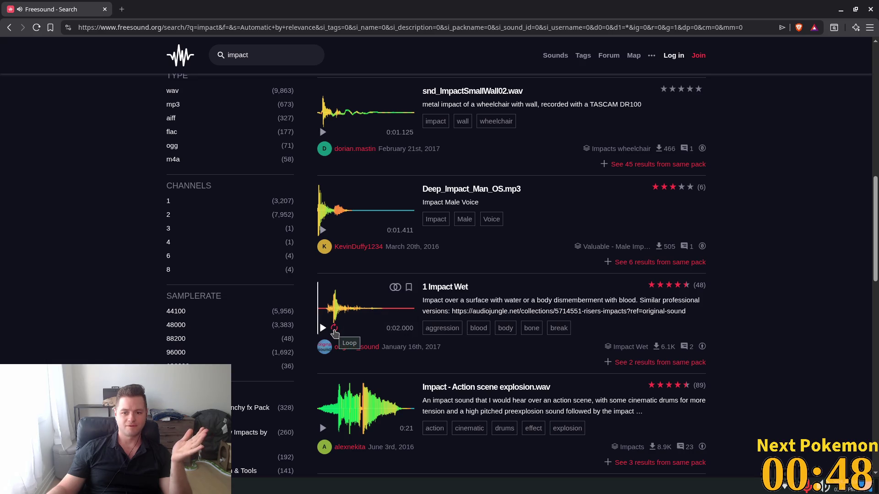
{"action": "left_click", "coordinate": [330, 329]}
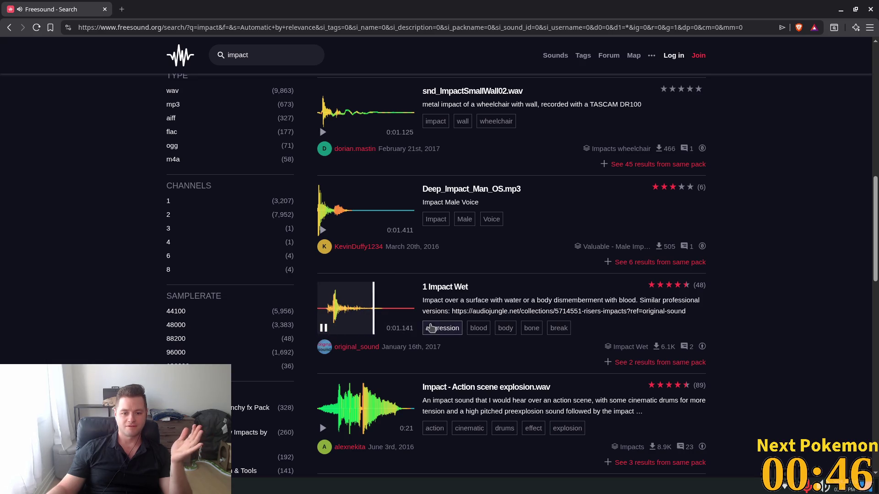
{"action": "scroll", "coordinate": [412, 305], "scroll_direction": "down", "scroll_amount": 3}
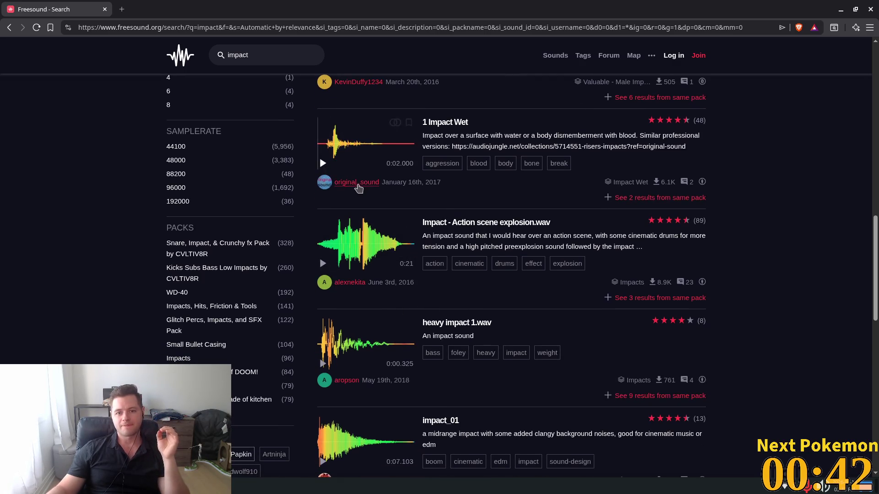
{"action": "scroll", "coordinate": [369, 191], "scroll_direction": "down", "scroll_amount": 2}
{"action": "scroll", "coordinate": [369, 191], "scroll_direction": "down", "scroll_amount": 3}
{"action": "scroll", "coordinate": [367, 196], "scroll_direction": "up", "scroll_amount": 4}
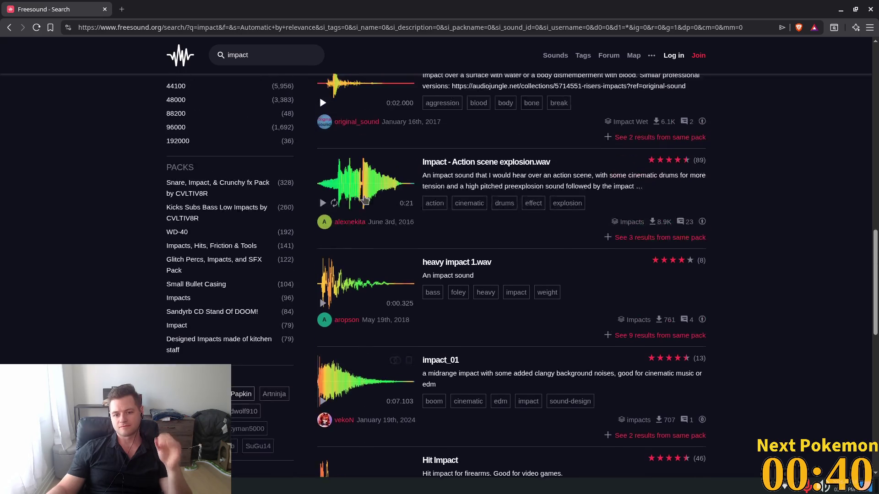
{"action": "scroll", "coordinate": [402, 228], "scroll_direction": "up", "scroll_amount": 2}
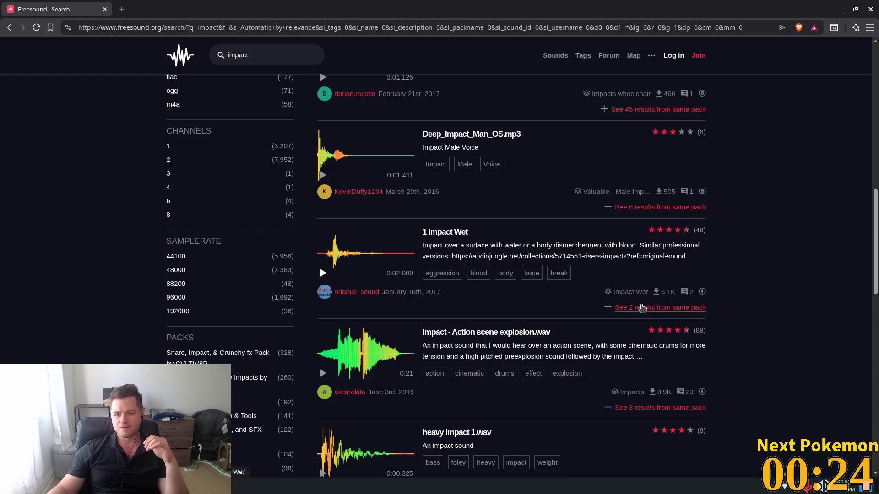
List the Impact Wet pack and compare the 1 Impact Wet and 2 Impact Wet previews.
{"action": "left_click", "coordinate": [640, 307]}
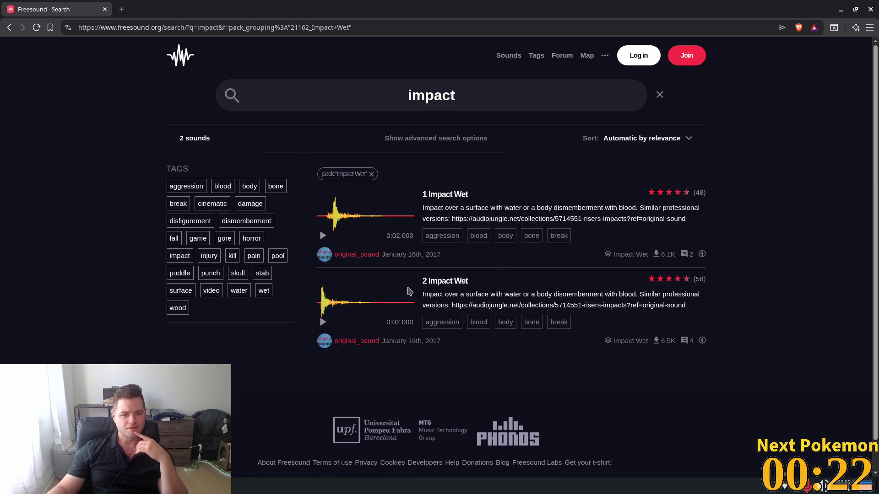
{"action": "left_click", "coordinate": [323, 322]}
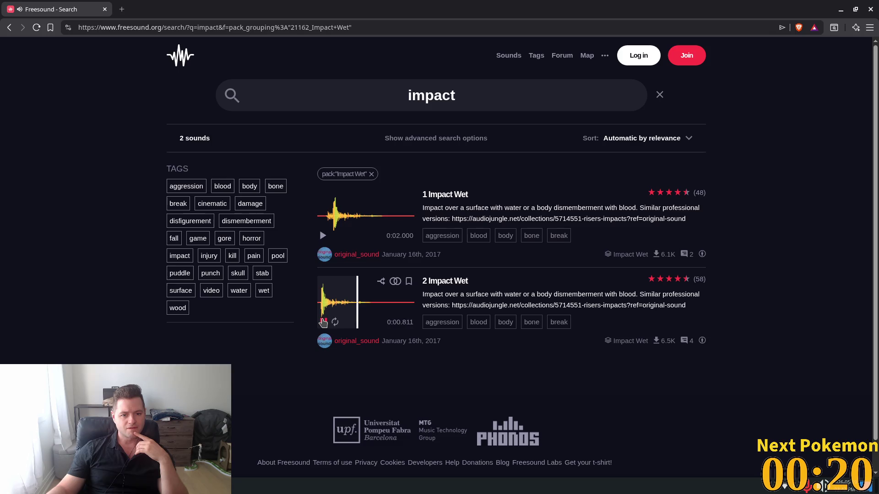
{"action": "left_click", "coordinate": [322, 235]}
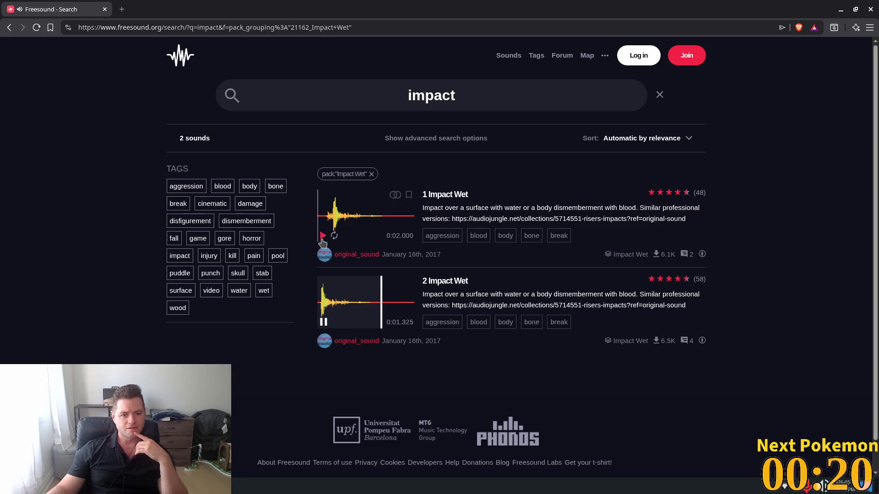
{"action": "left_click", "coordinate": [323, 322]}
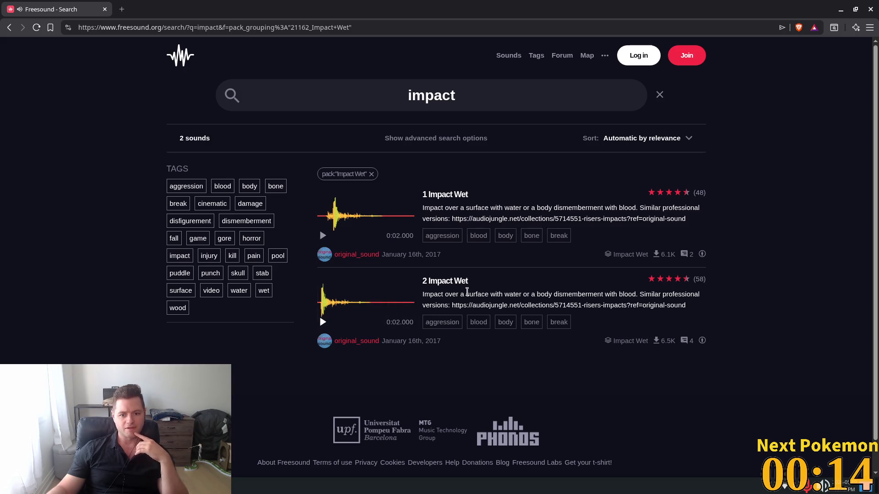
Open 2 Impact Wet's page, show the decibel readout, play it, then return to Mousepad.
{"action": "left_click", "coordinate": [448, 284]}
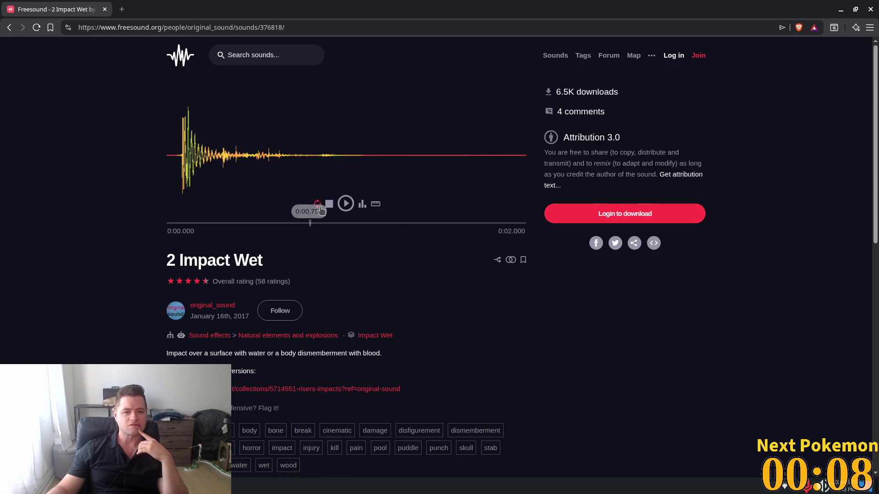
{"action": "left_click", "coordinate": [375, 205]}
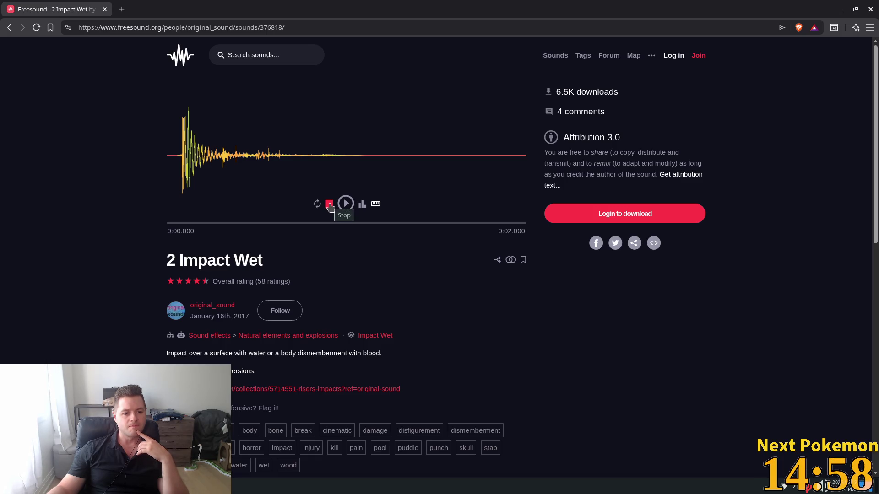
{"action": "left_click", "coordinate": [346, 205]}
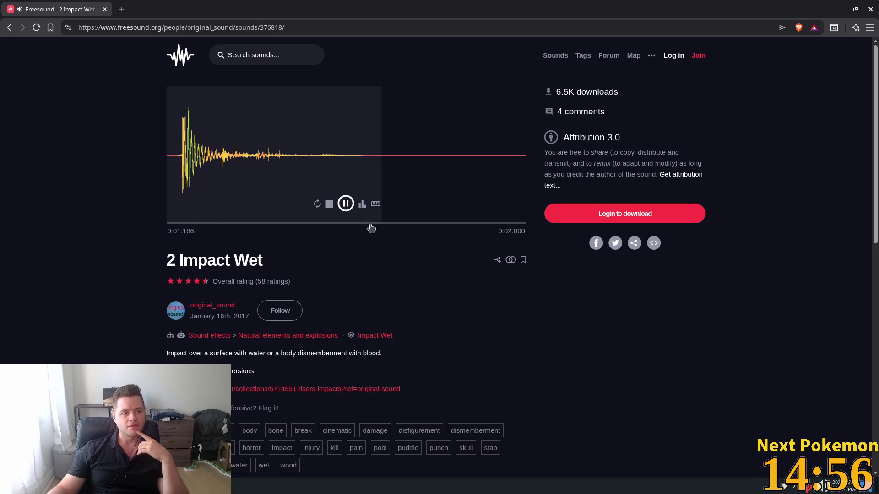
{"action": "scroll", "coordinate": [601, 290], "scroll_direction": "down", "scroll_amount": 5}
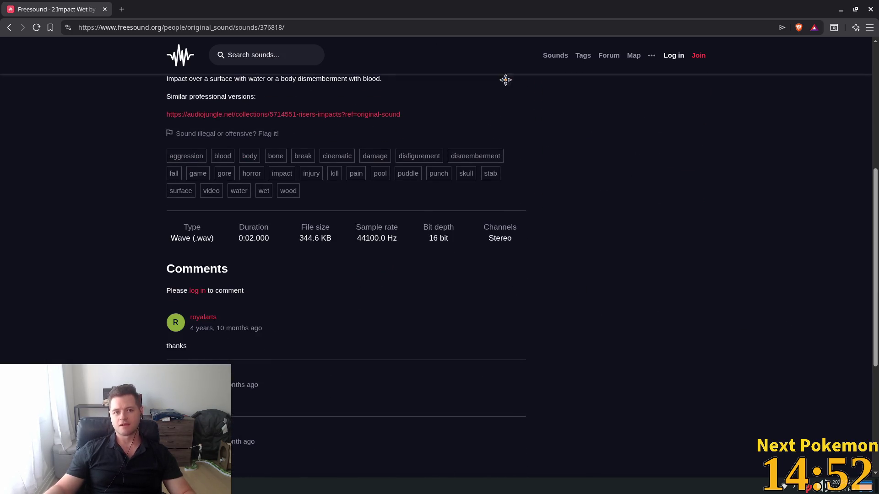
{"action": "key", "text": "alt+Tab"}
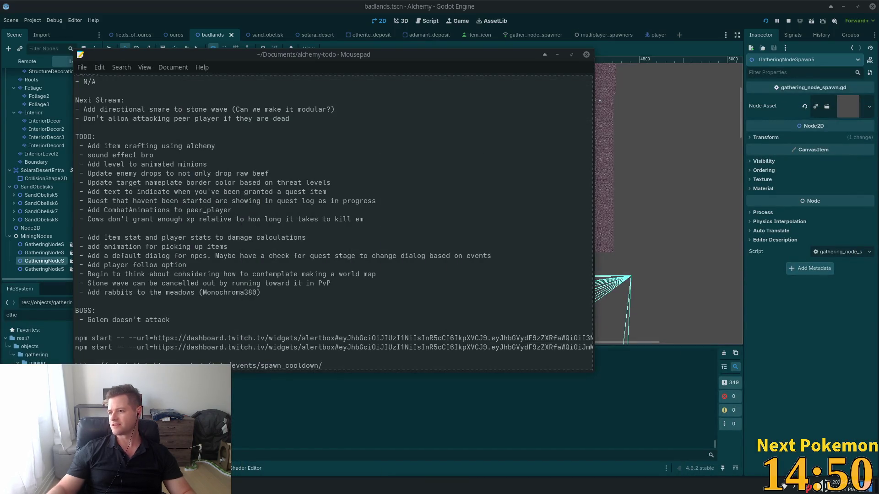
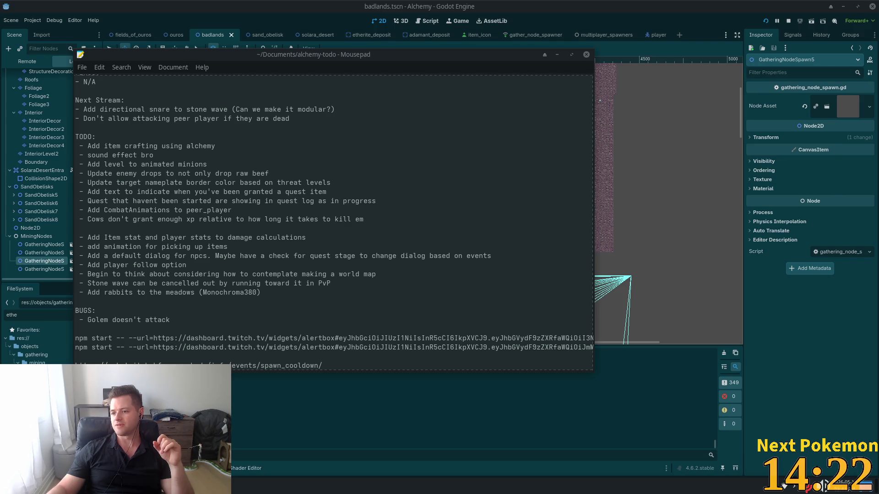
In Brave DevTools, inspect the Freesound player's progress indicator element and its child.
{"action": "key", "text": "alt+Tab"}
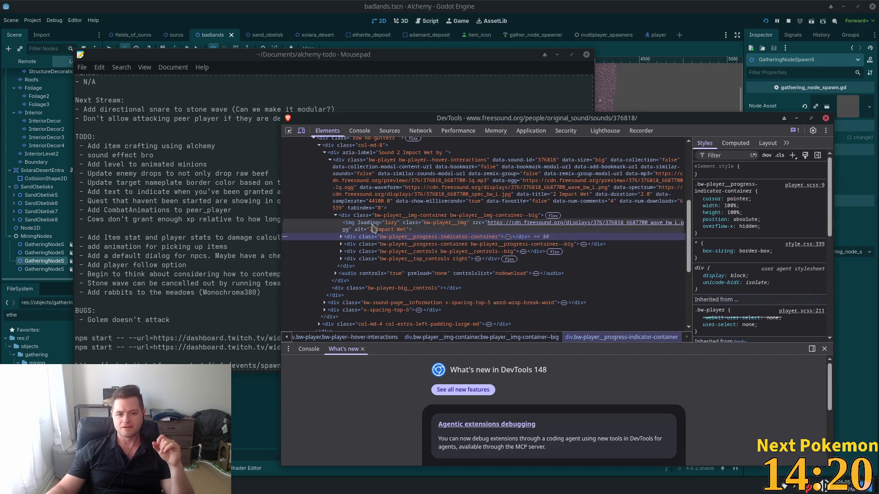
{"action": "left_click", "coordinate": [340, 237]}
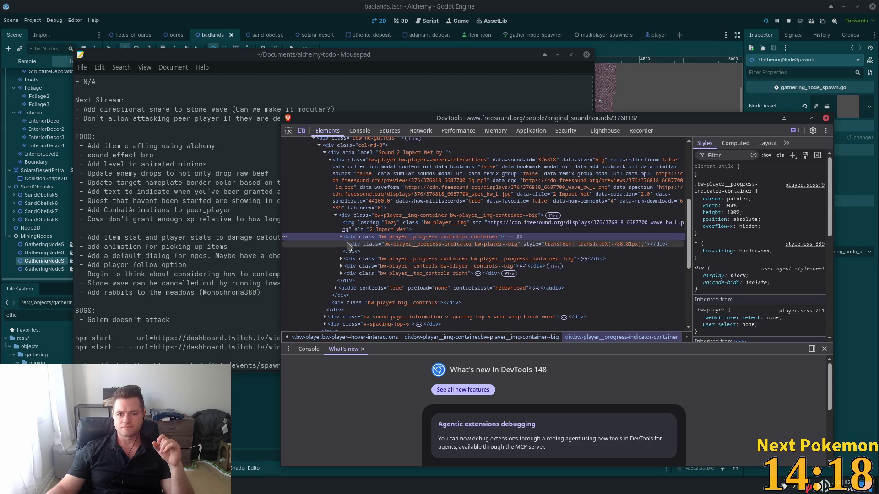
{"action": "left_click", "coordinate": [355, 245]}
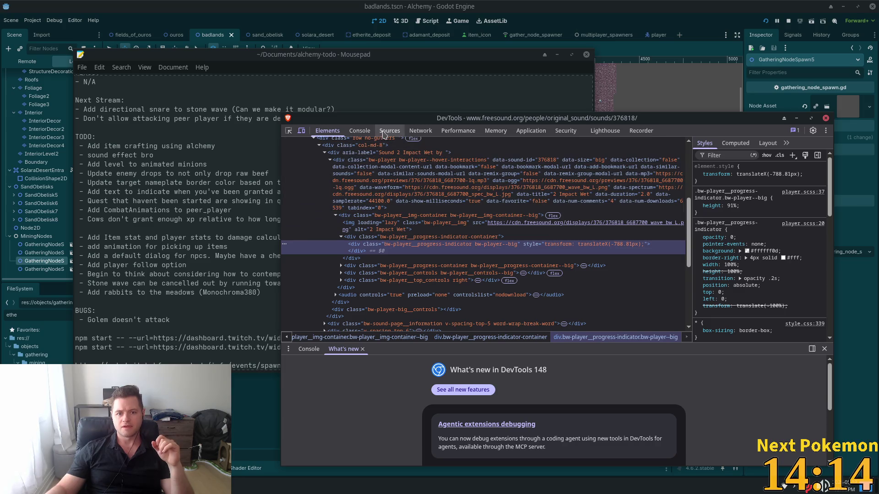
Reload the page in the Network panel and clear the filter to list all 24 requests.
{"action": "left_click", "coordinate": [416, 132]}
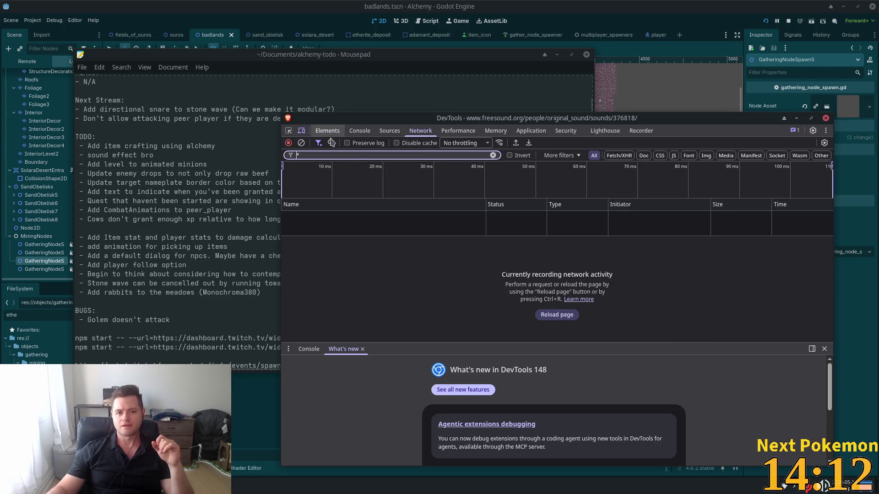
{"action": "key", "text": "ctrl+r"}
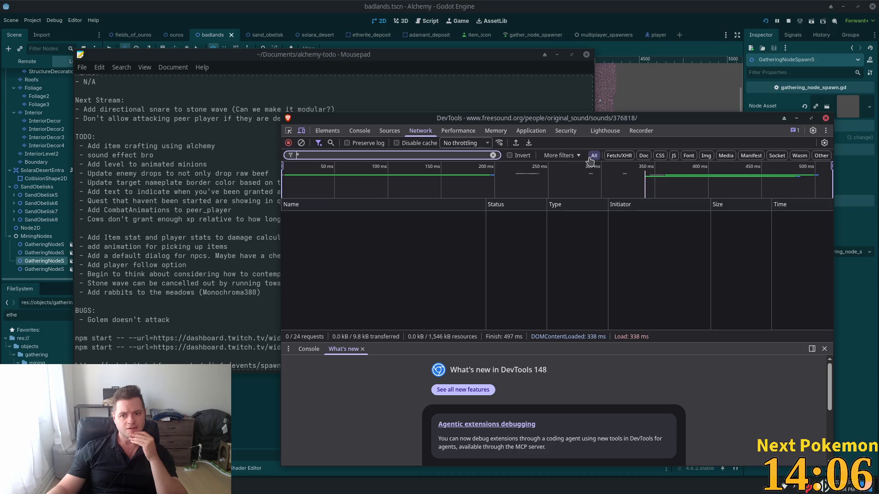
{"action": "left_click", "coordinate": [493, 155]}
{"action": "scroll", "coordinate": [405, 279], "scroll_direction": "up", "scroll_amount": 5}
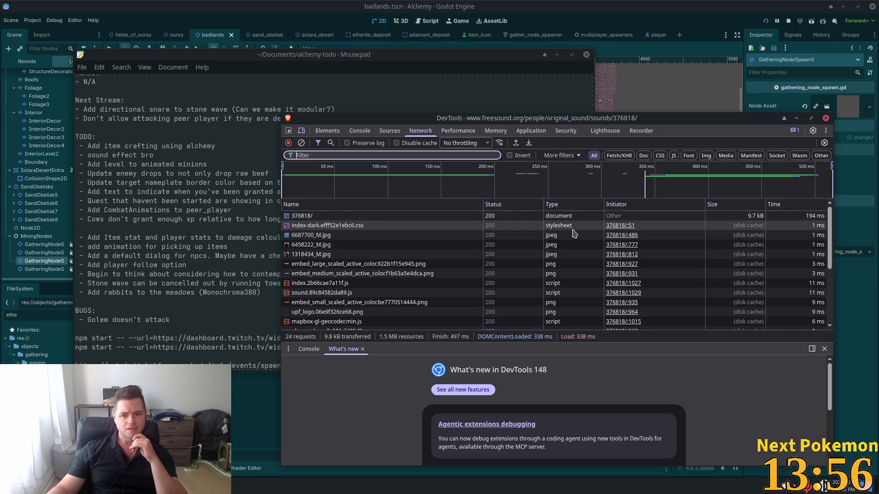
{"action": "scroll", "coordinate": [563, 247], "scroll_direction": "down", "scroll_amount": 3}
{"action": "scroll", "coordinate": [573, 274], "scroll_direction": "down", "scroll_amount": 3}
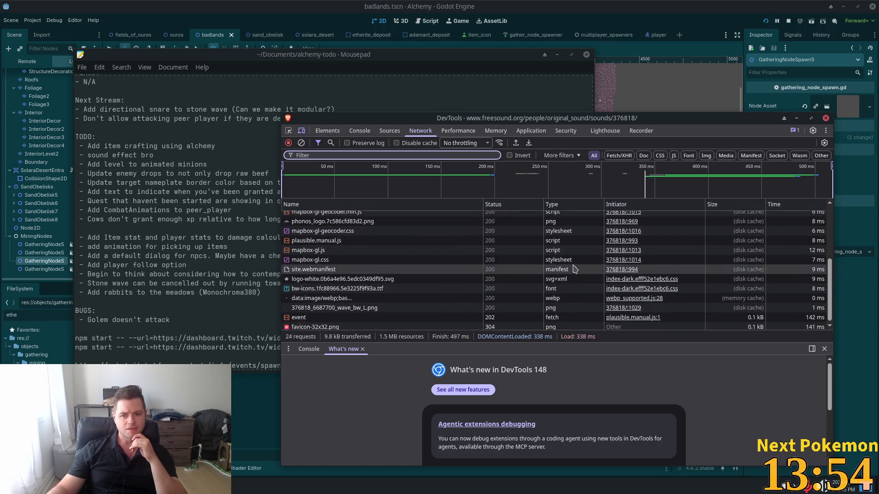
{"action": "scroll", "coordinate": [572, 281], "scroll_direction": "down", "scroll_amount": 1}
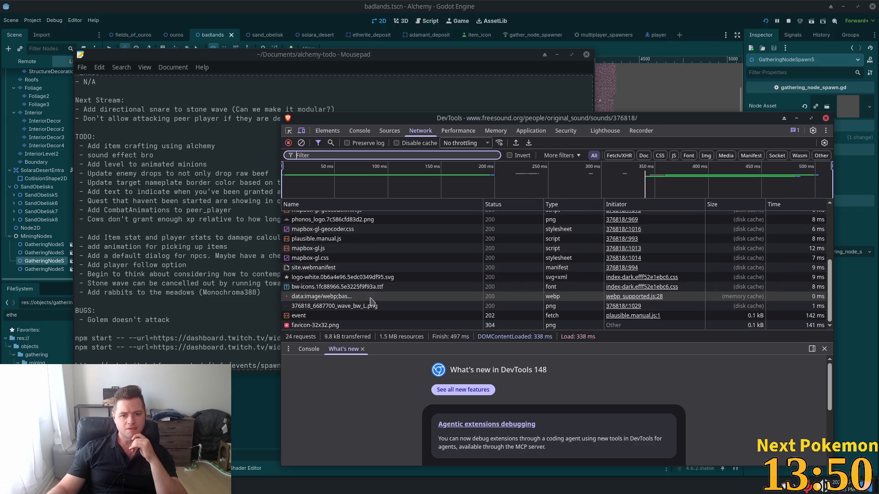
Inspect the webp image request and the last analytics event request's headers.
{"action": "left_click", "coordinate": [339, 300]}
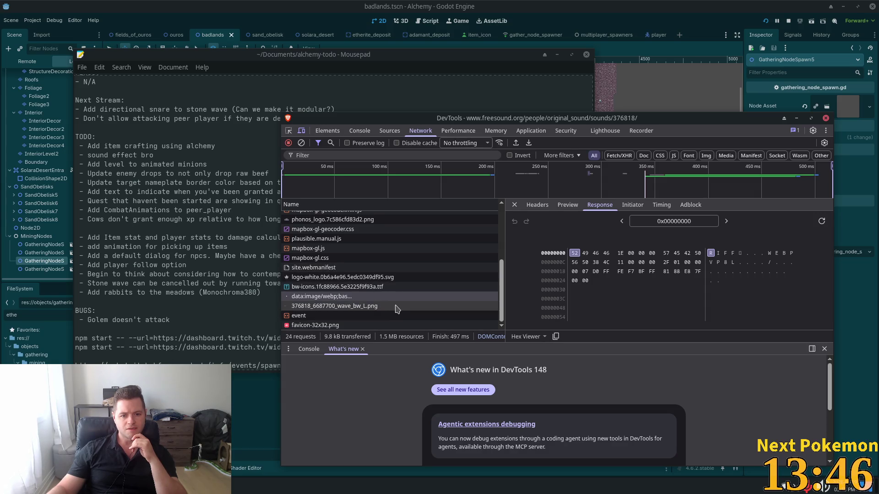
{"action": "scroll", "coordinate": [402, 306], "scroll_direction": "up", "scroll_amount": 3}
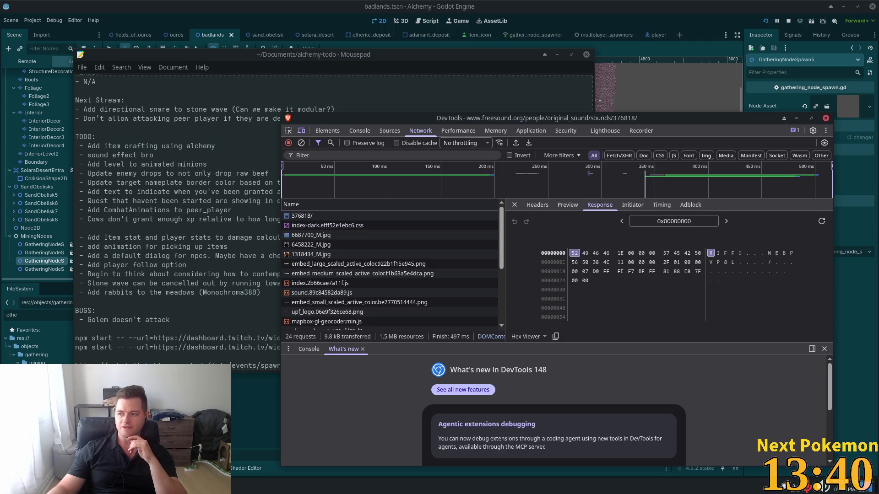
{"action": "scroll", "coordinate": [435, 272], "scroll_direction": "down", "scroll_amount": 5}
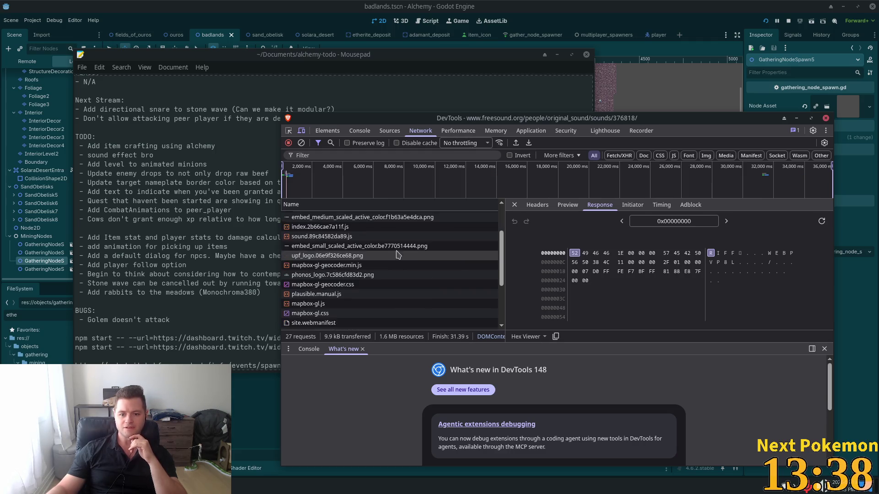
{"action": "scroll", "coordinate": [435, 272], "scroll_direction": "down", "scroll_amount": 2}
{"action": "left_click", "coordinate": [353, 325]}
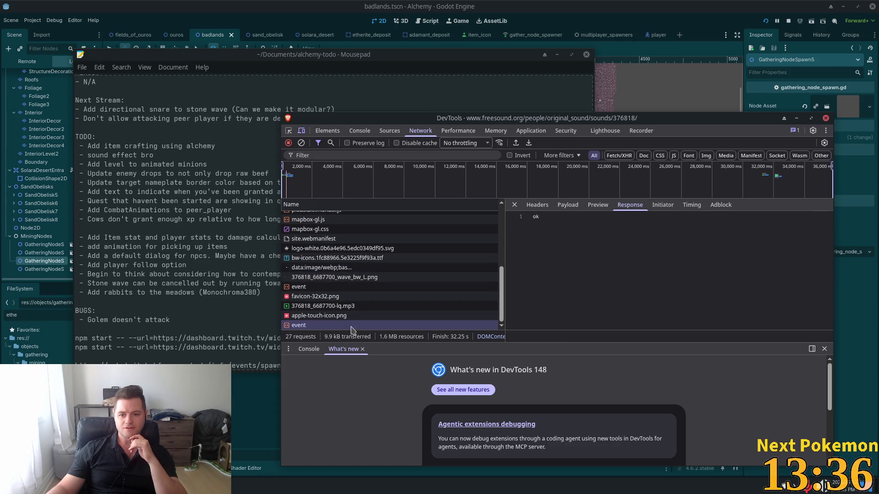
{"action": "left_click", "coordinate": [536, 205]}
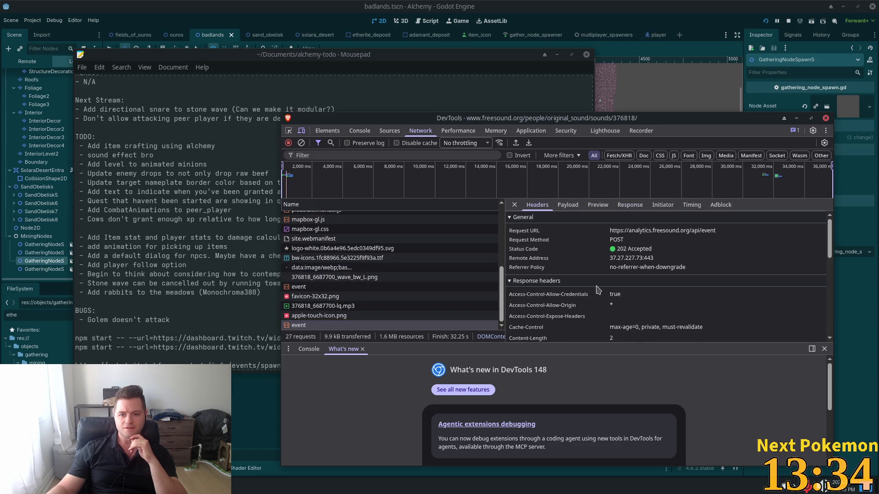
Copy the 376818_6687700-lq.mp3 request URL and load it in a new browser window.
{"action": "left_click", "coordinate": [331, 307]}
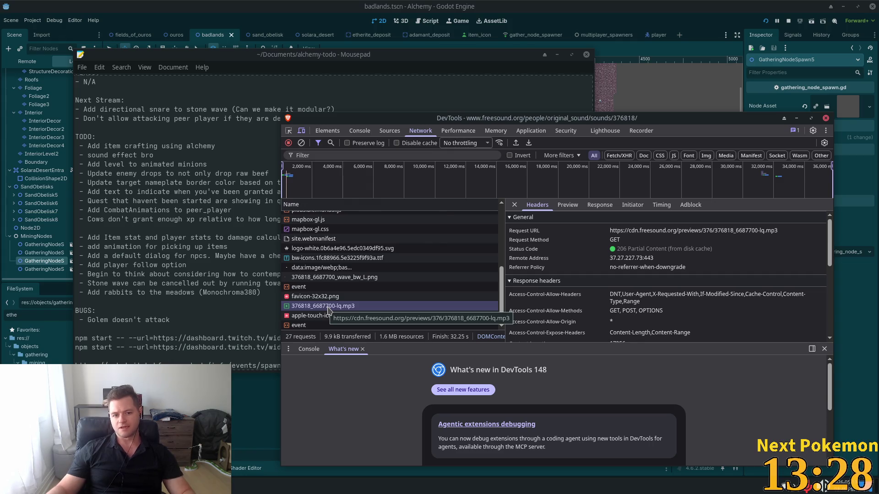
{"action": "right_click", "coordinate": [329, 309]}
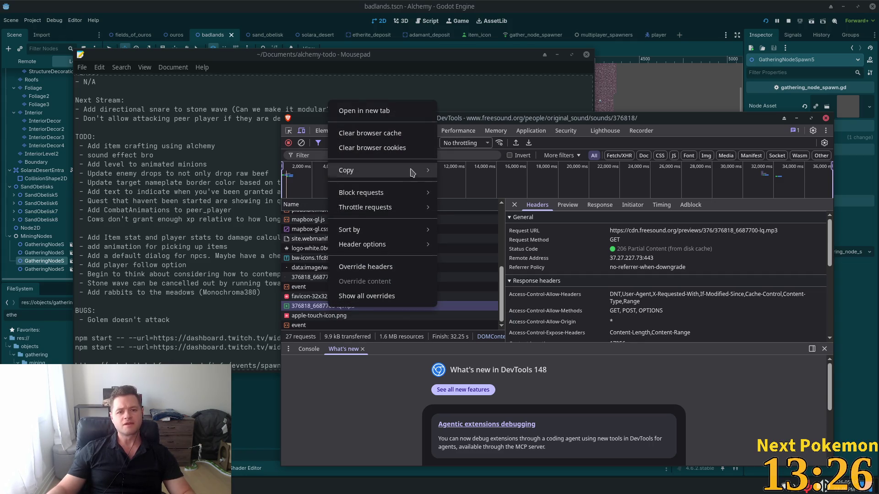
{"action": "mouse_move", "coordinate": [411, 173]}
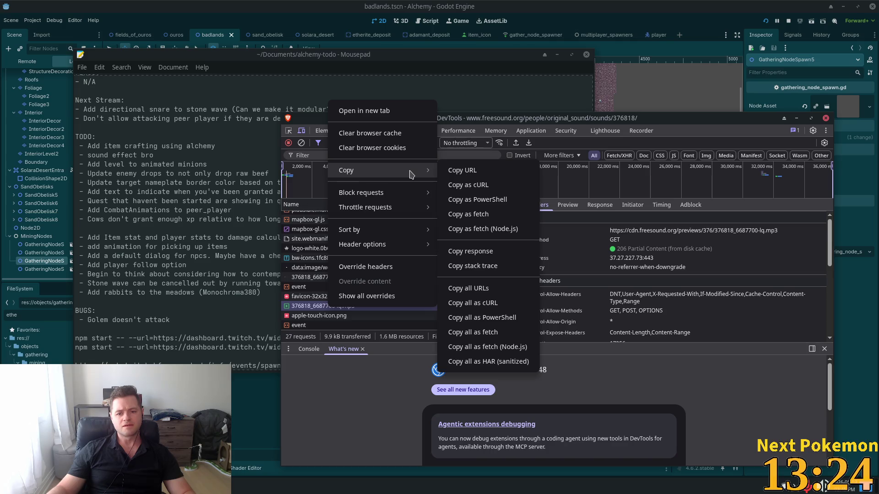
{"action": "left_click", "coordinate": [504, 170]}
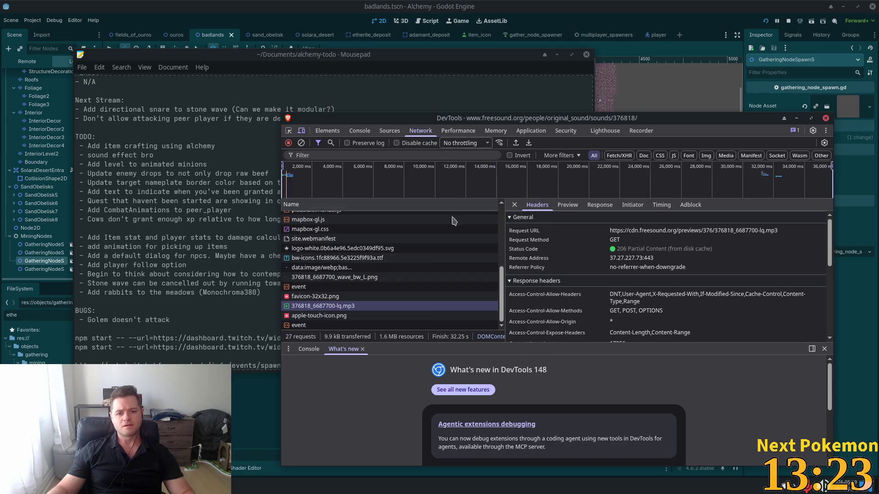
{"action": "right_click", "coordinate": [342, 307]}
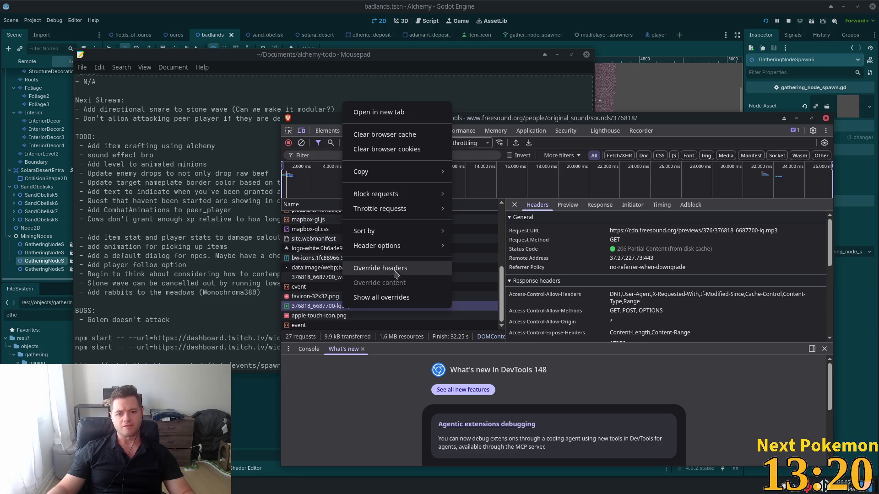
{"action": "mouse_move", "coordinate": [394, 247]}
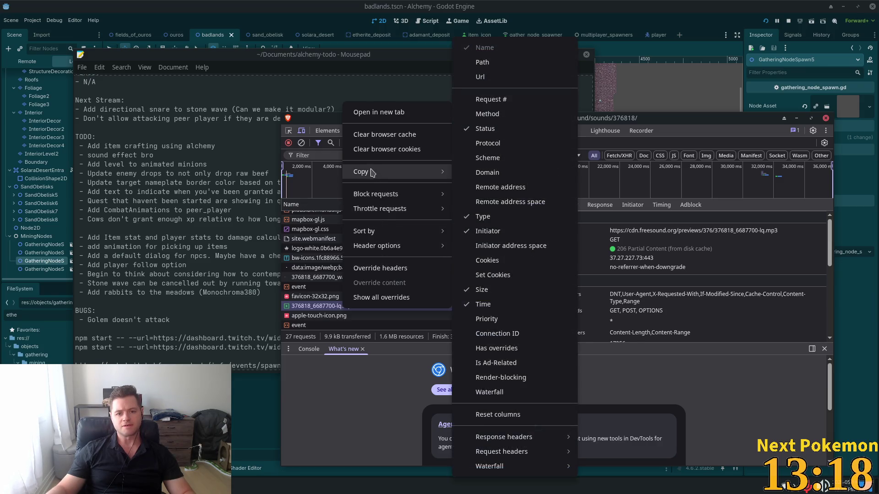
{"action": "mouse_move", "coordinate": [365, 172]}
{"action": "left_click", "coordinate": [504, 172]}
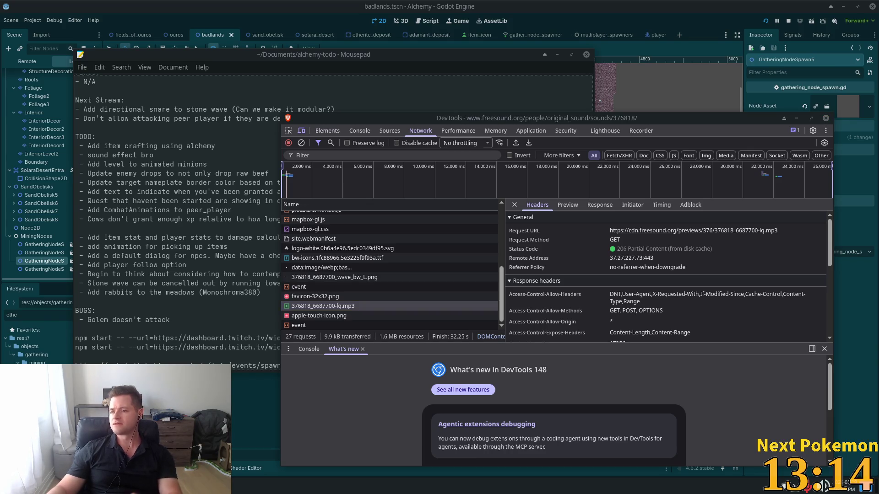
{"action": "key", "text": "ctrl+n"}
{"action": "type", "text": "https://cdn.freesound.org/previews/376/376818_6687700-lq.mp3"}
{"action": "key", "text": "Return"}
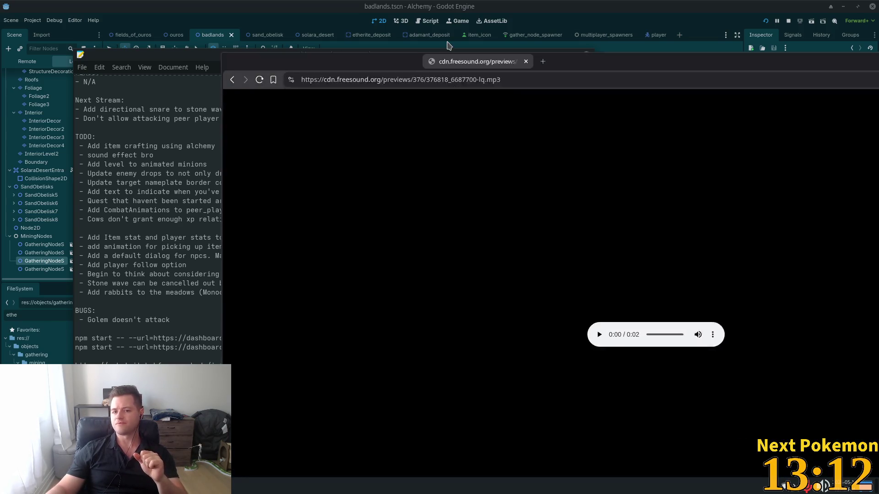
Play the preview in a maximized window and start saving it, naming it 'watermelon_po'.
{"action": "left_click_drag", "start_coordinate": [499, 53], "coordinate": [333, 4]}
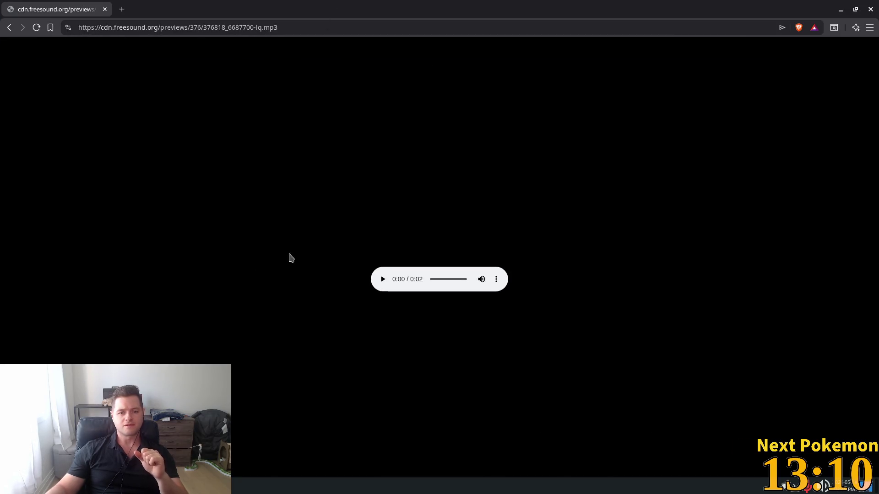
{"action": "left_click", "coordinate": [383, 280]}
{"action": "right_click", "coordinate": [375, 178]}
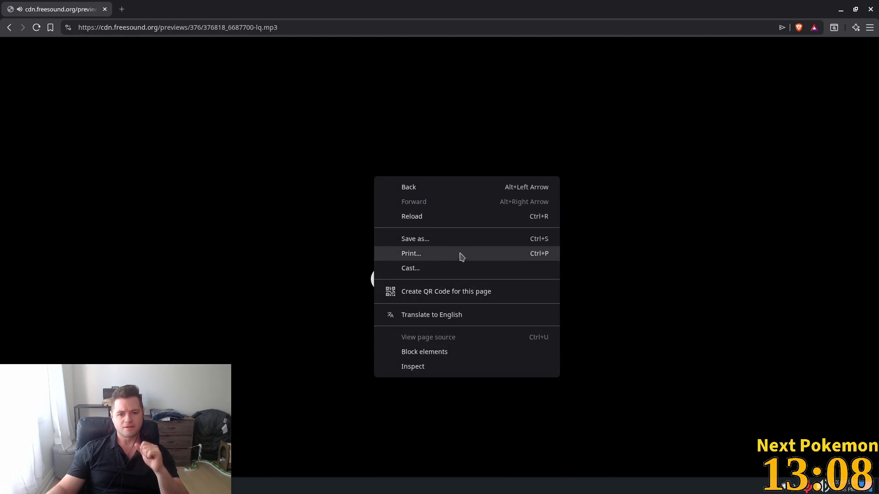
{"action": "left_click", "coordinate": [423, 237]}
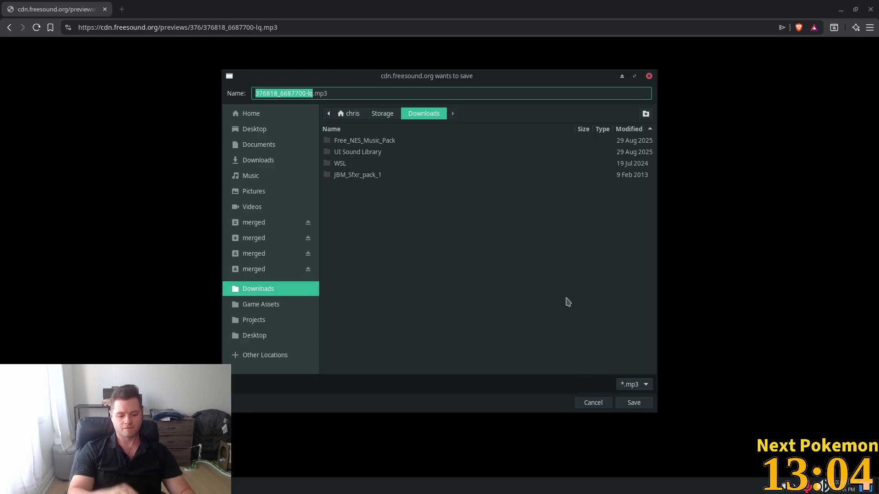
{"action": "type", "text": "water"}
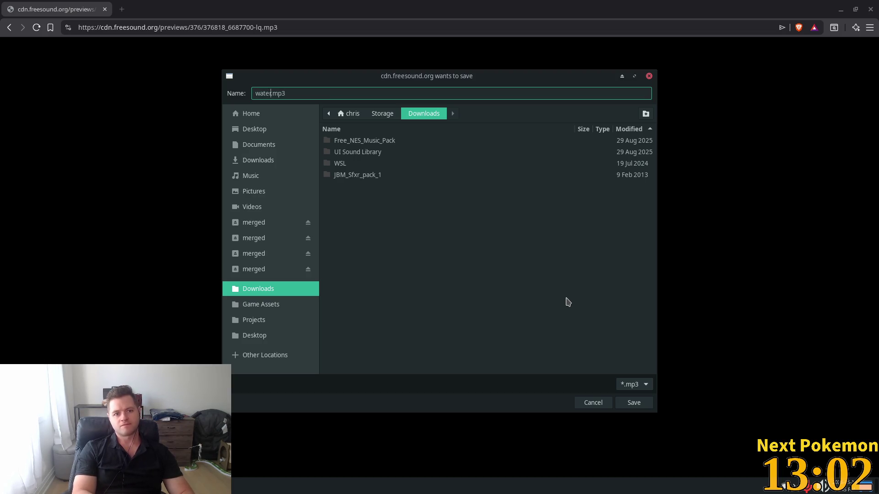
{"action": "type", "text": "melo"}
{"action": "type", "text": "n_"}
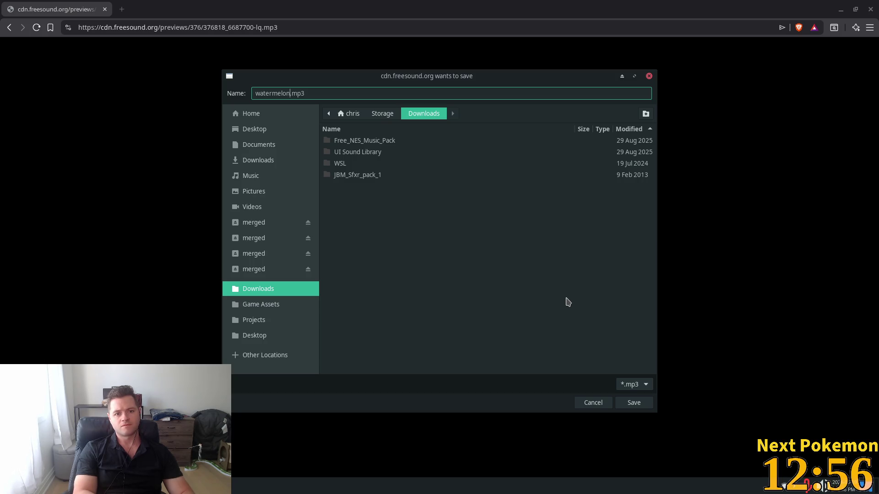
{"action": "type", "text": "pop"}
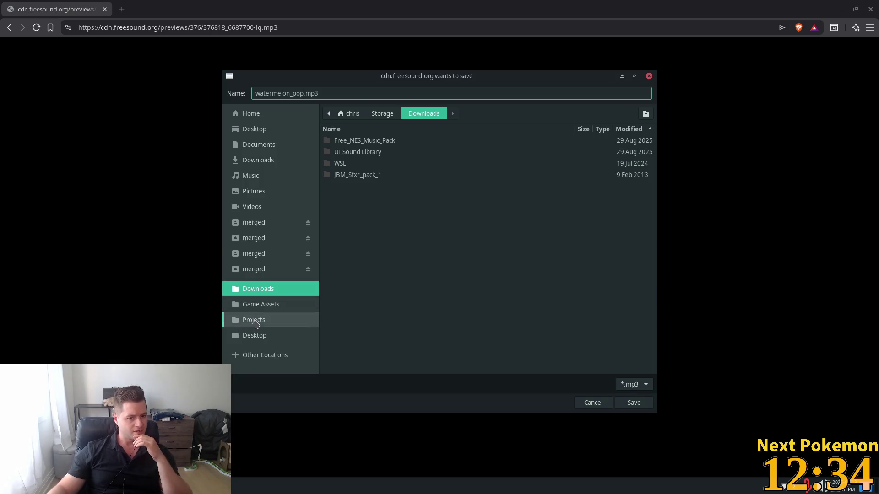
Choose the Projects/alchemy-gd/assets folder as the location and save the mp3.
{"action": "left_click", "coordinate": [250, 320]}
{"action": "left_click", "coordinate": [286, 106]}
{"action": "type", "text": "alchemy-gd/"}
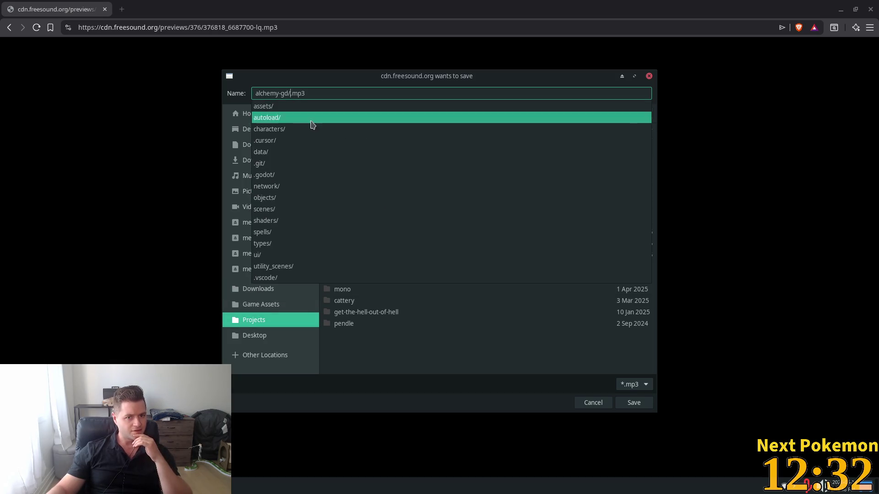
{"action": "left_click", "coordinate": [285, 106]}
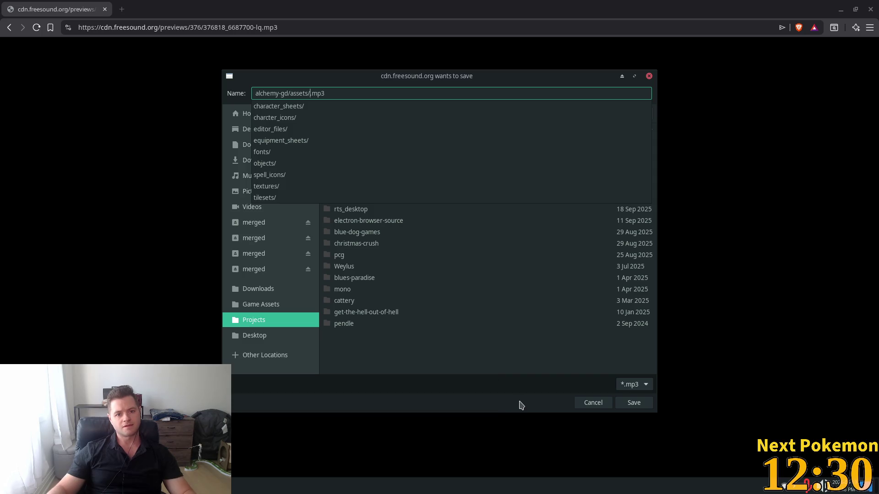
{"action": "left_click", "coordinate": [629, 404]}
{"action": "left_click", "coordinate": [632, 405]}
{"action": "left_click", "coordinate": [629, 409]}
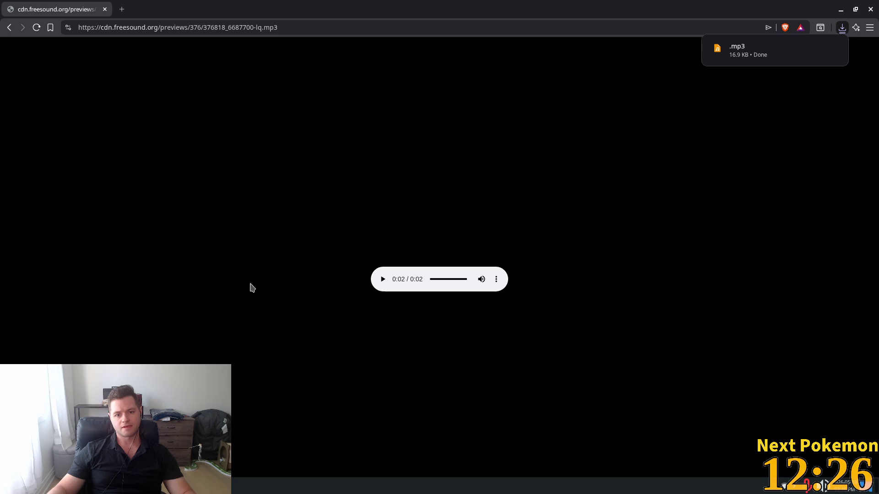
Close the mp3 preview tab and inspect the page's audio element to reveal its sources.
{"action": "left_click", "coordinate": [104, 9]}
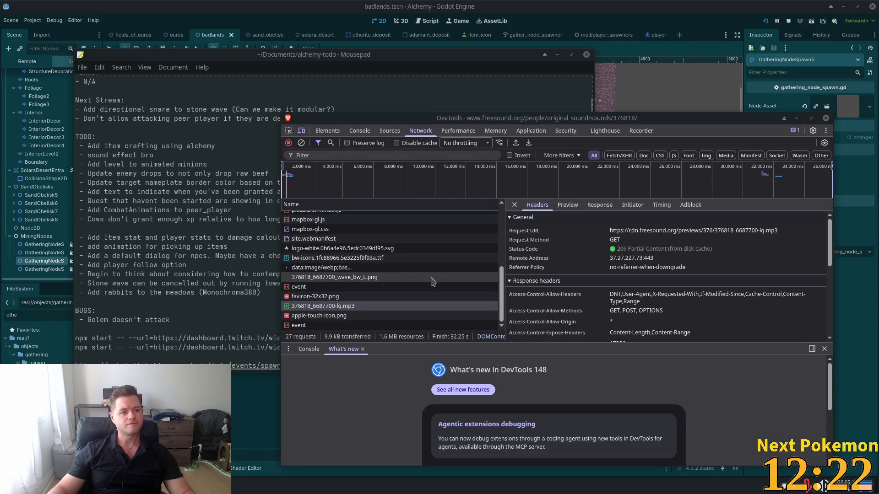
{"action": "left_click", "coordinate": [288, 131]}
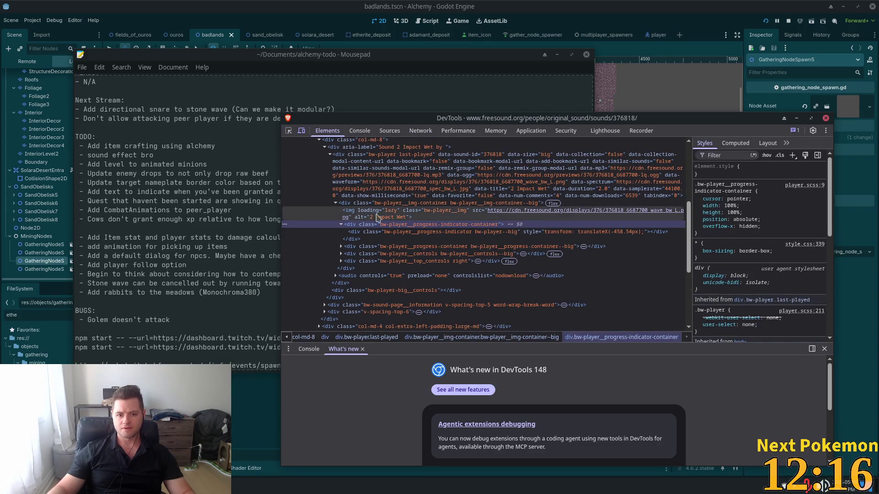
{"action": "mouse_move", "coordinate": [527, 215]}
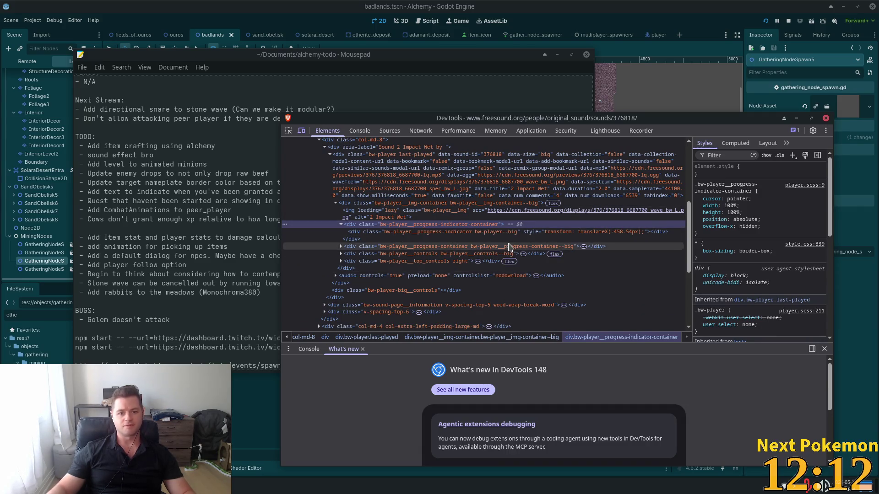
{"action": "left_click", "coordinate": [335, 276]}
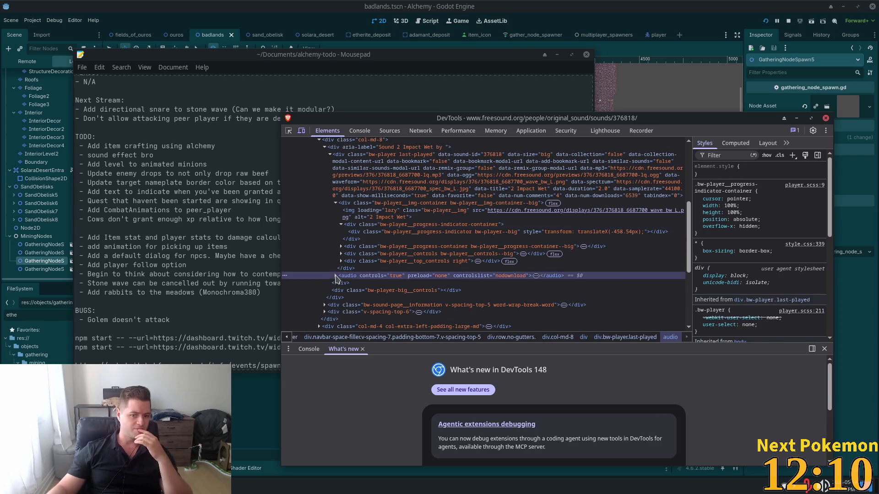
Select the ogg source and its full src address, then return to the Godot editor.
{"action": "left_click", "coordinate": [478, 284]}
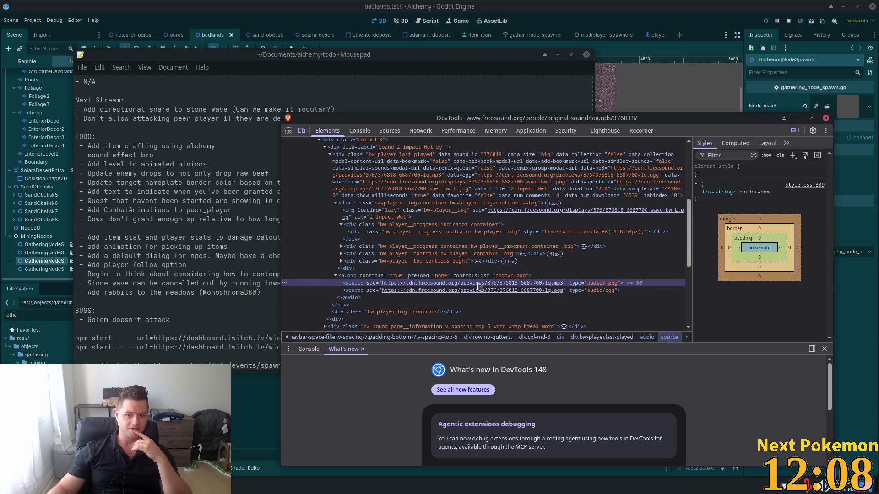
{"action": "left_click", "coordinate": [503, 290]}
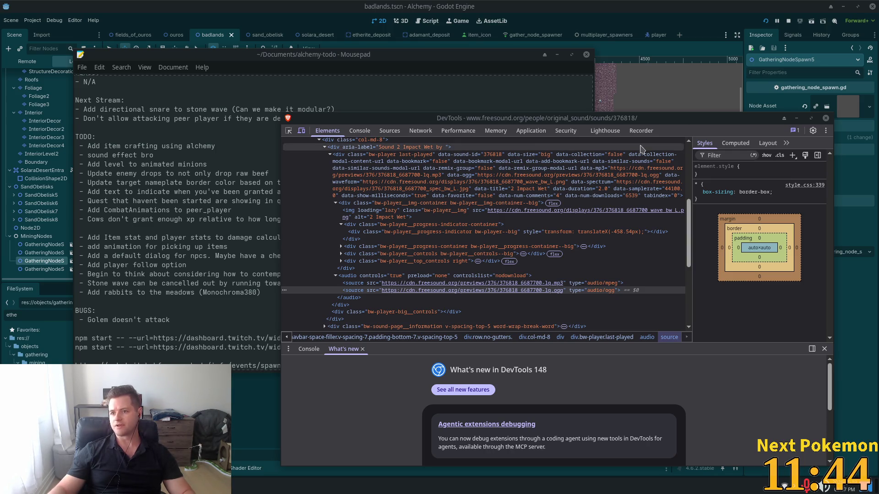
{"action": "double_click", "coordinate": [457, 292]}
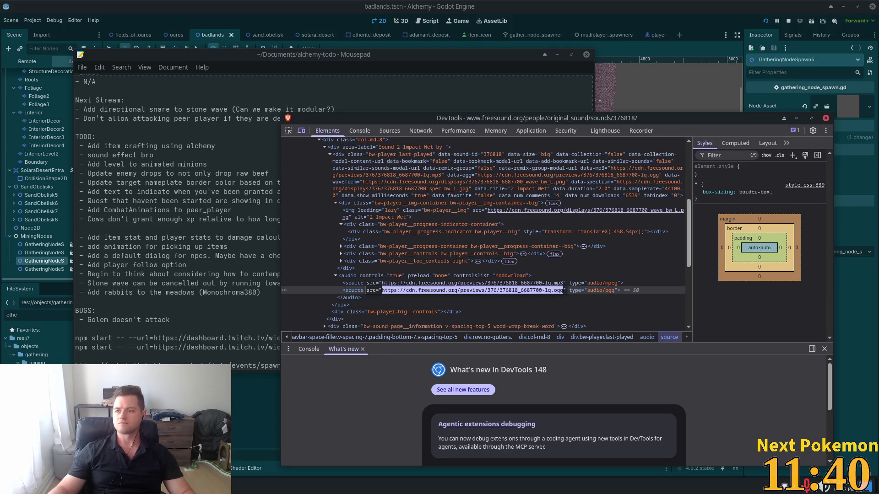
{"action": "key", "text": "Escape"}
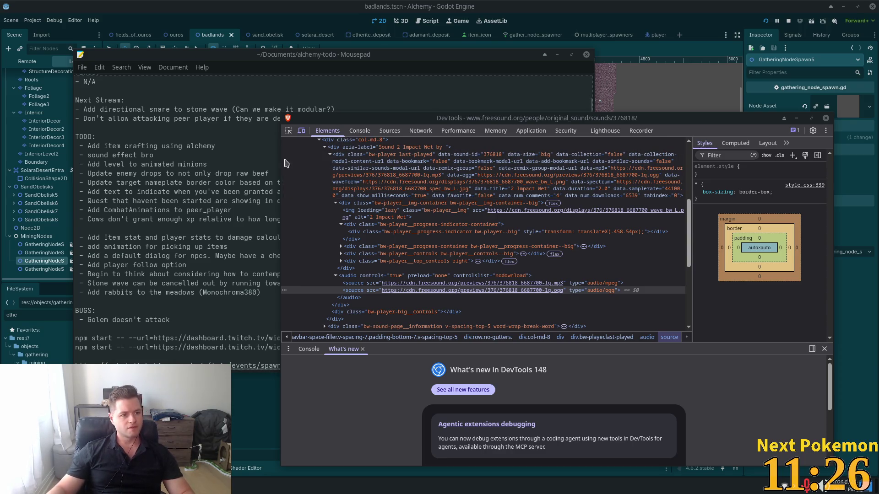
{"action": "left_click", "coordinate": [526, 5]}
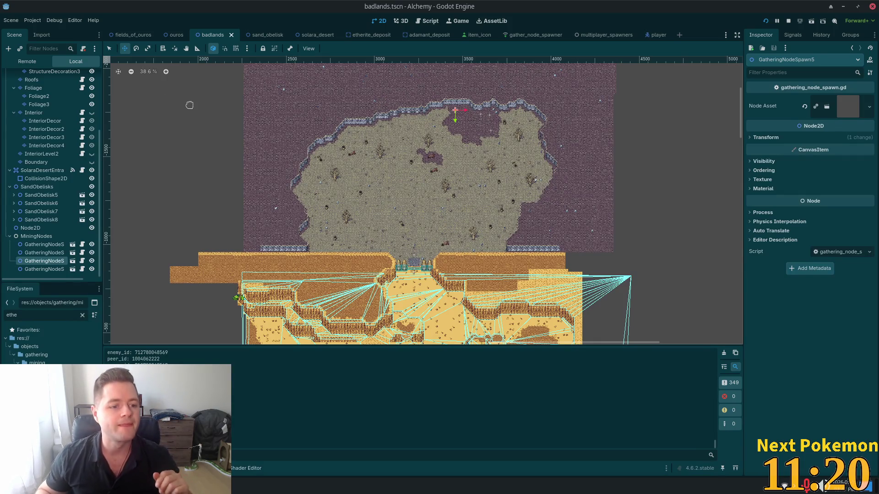
Clear the 'ethe' FileSystem filter and scroll down to the assets folder's png files.
{"action": "left_click", "coordinate": [83, 315]}
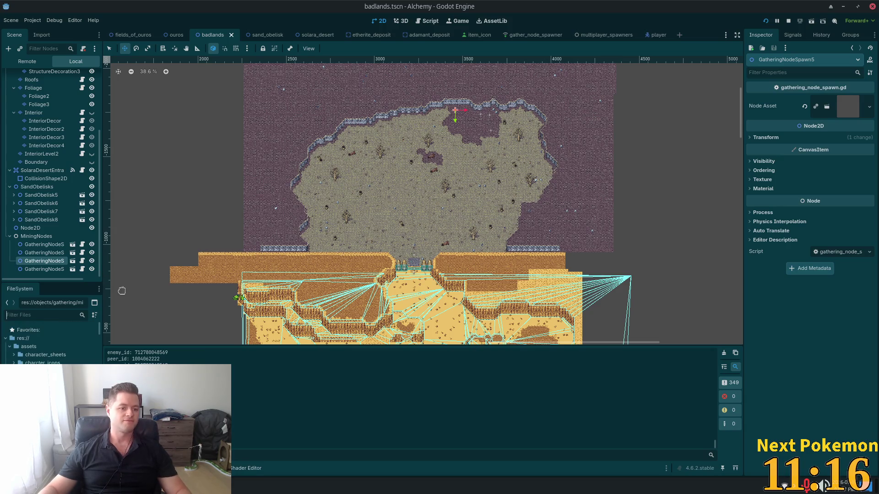
{"action": "scroll", "coordinate": [50, 343], "scroll_direction": "down", "scroll_amount": 1}
{"action": "scroll", "coordinate": [51, 343], "scroll_direction": "down", "scroll_amount": 5}
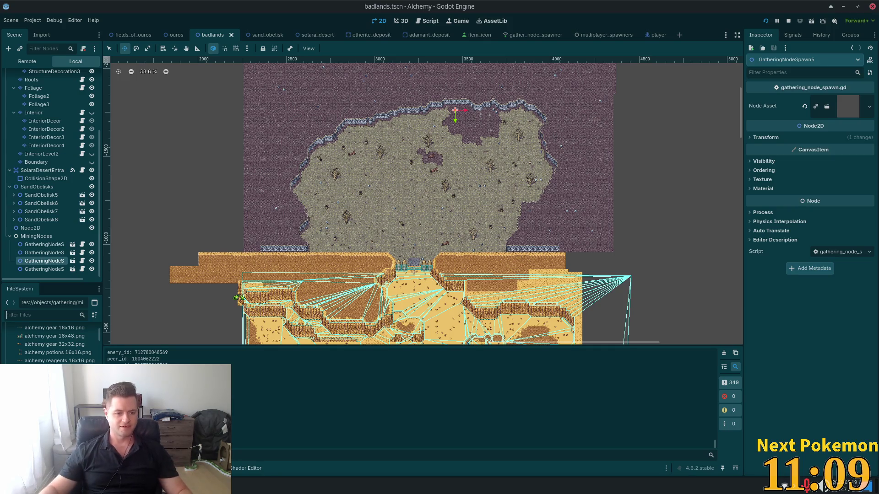
Filter files for 'water' and create a new folder inside assets.
{"action": "scroll", "coordinate": [51, 343], "scroll_direction": "down", "scroll_amount": 3}
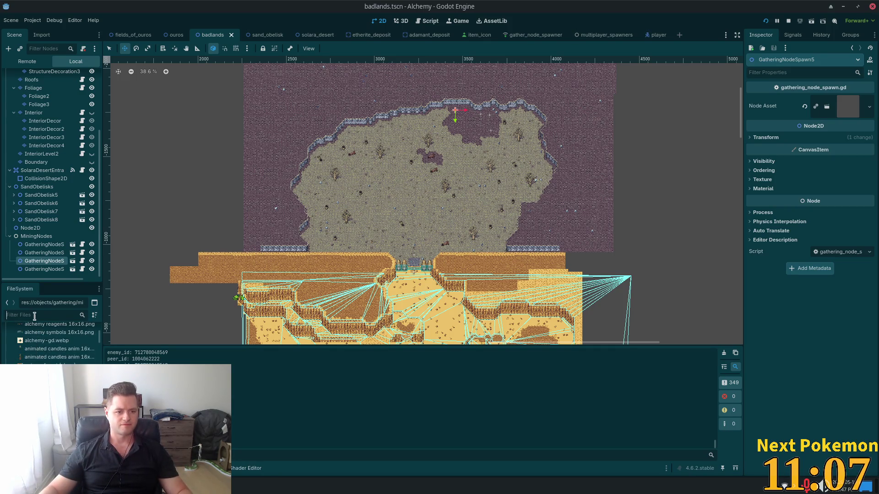
{"action": "type", "text": "water"}
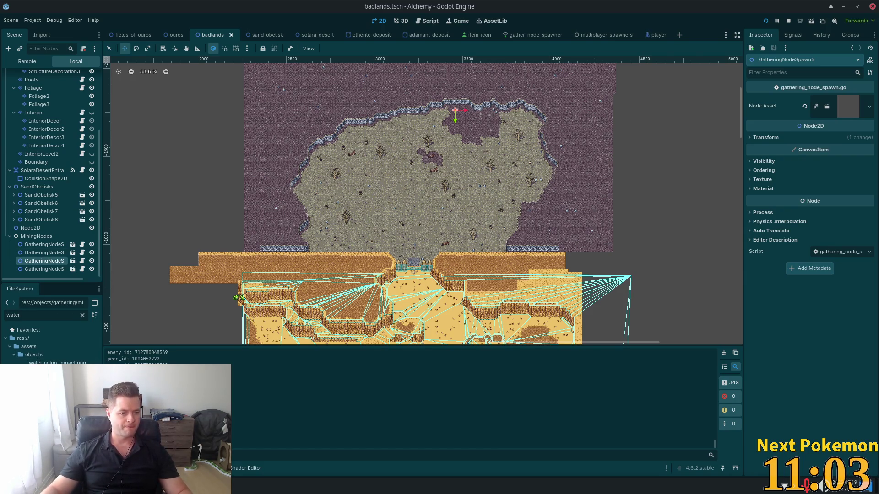
{"action": "right_click", "coordinate": [40, 346]}
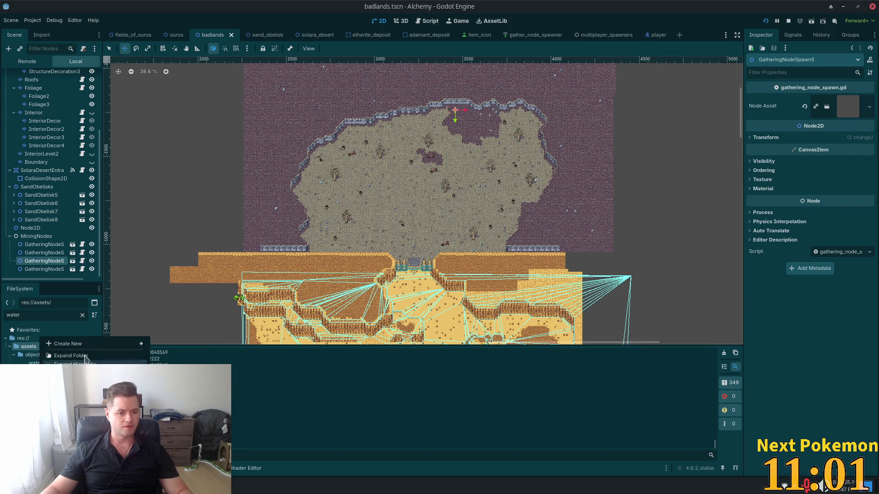
{"action": "mouse_move", "coordinate": [90, 344]}
{"action": "left_click", "coordinate": [191, 345]}
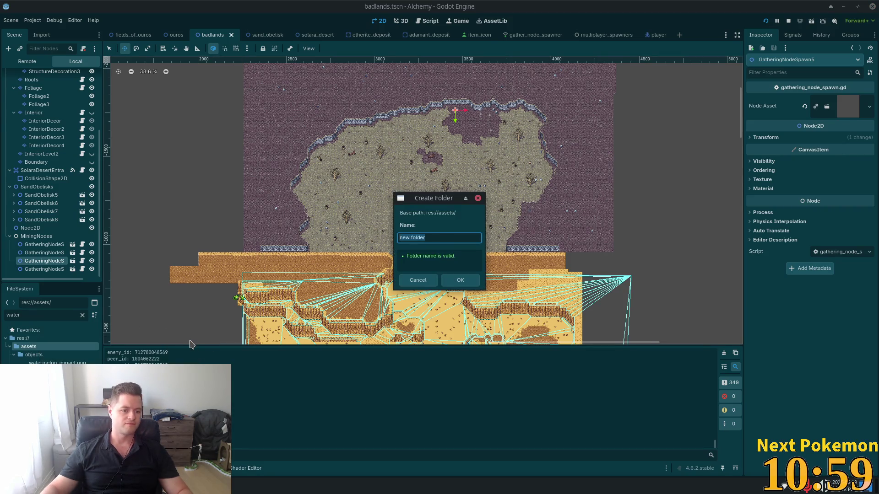
{"action": "type", "text": "nodes"}
{"action": "key", "text": "Return"}
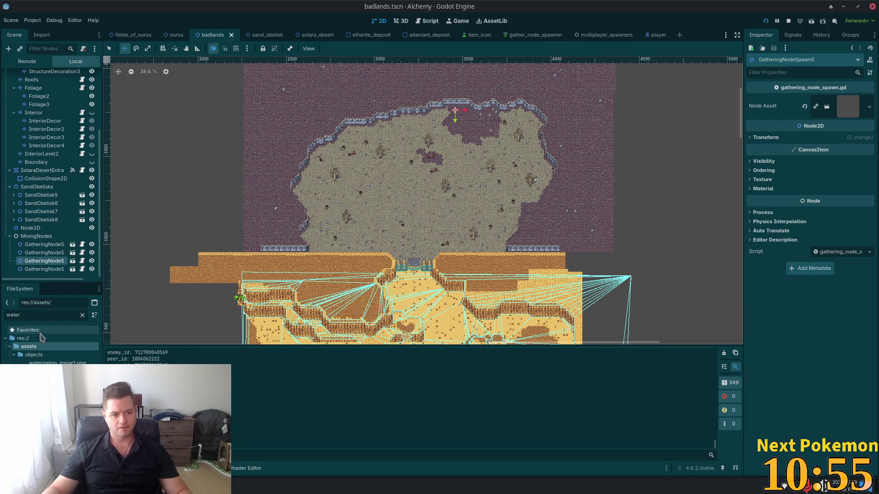
Move watermelon_pop.ogg into the audio folder and confirm by filtering for 'water'.
{"action": "left_click", "coordinate": [48, 361]}
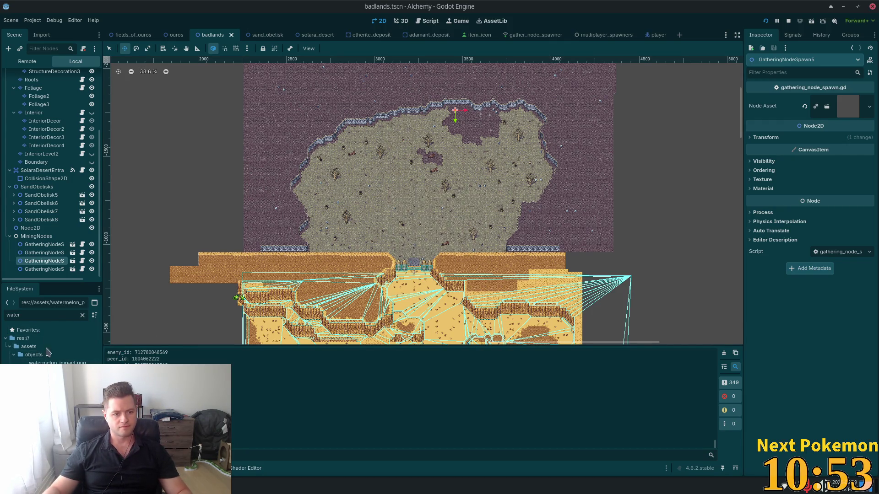
{"action": "left_click", "coordinate": [82, 315]}
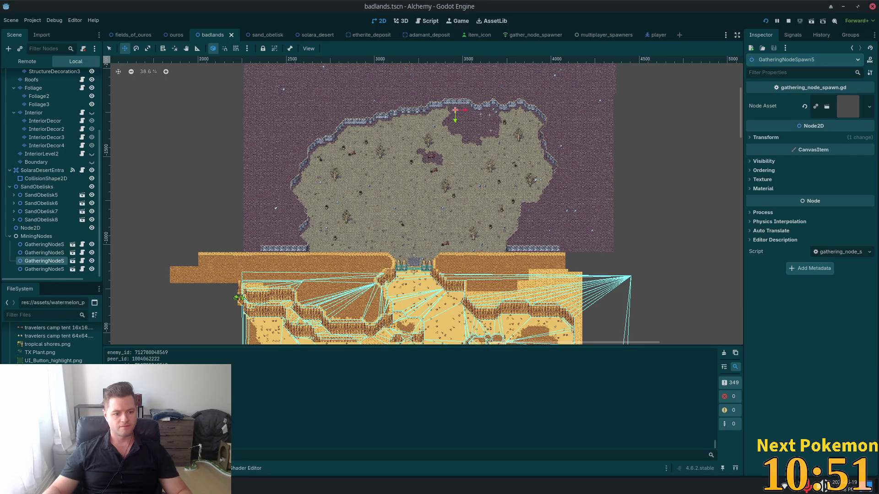
{"action": "mouse_move", "coordinate": [38, 361]}
{"action": "left_mouse_down"}
{"action": "mouse_move", "coordinate": [39, 317]}
{"action": "mouse_move", "coordinate": [27, 366]}
{"action": "mouse_move", "coordinate": [35, 346]}
{"action": "left_mouse_up"}
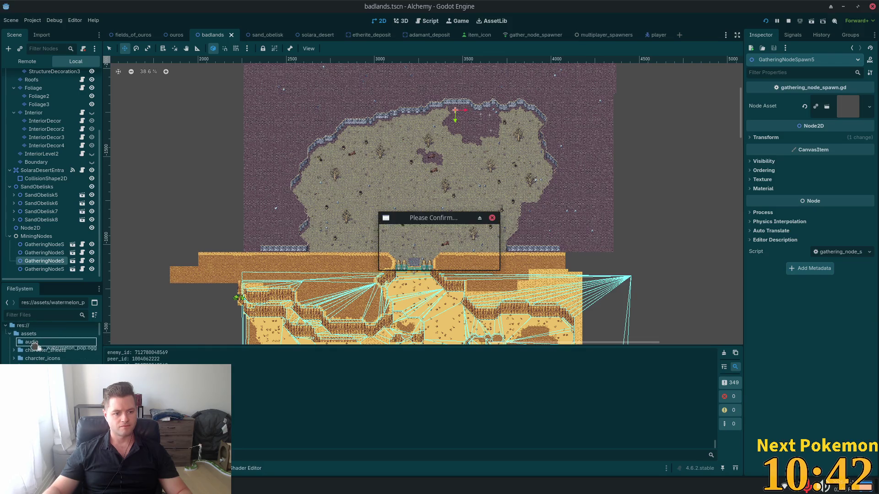
{"action": "left_click", "coordinate": [463, 260]}
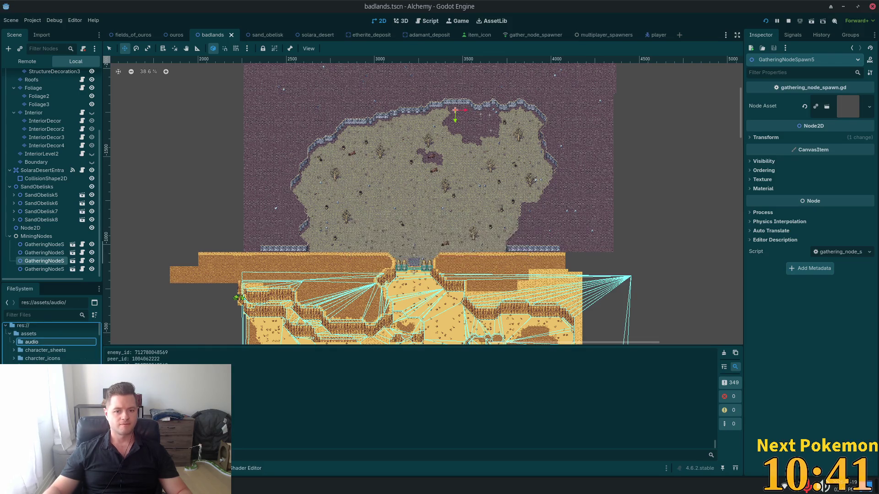
{"action": "left_click", "coordinate": [41, 315]}
{"action": "type", "text": "water"}
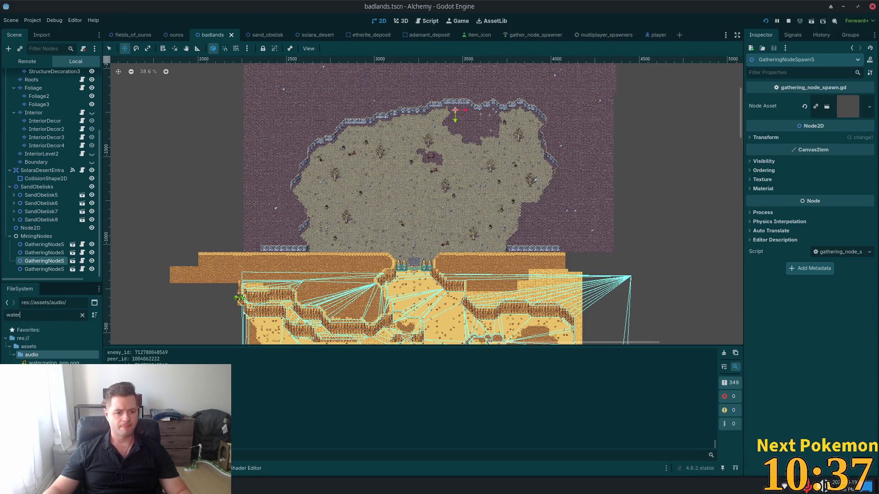
{"action": "left_click_drag", "start_coordinate": [102, 252], "coordinate": [182, 252]}
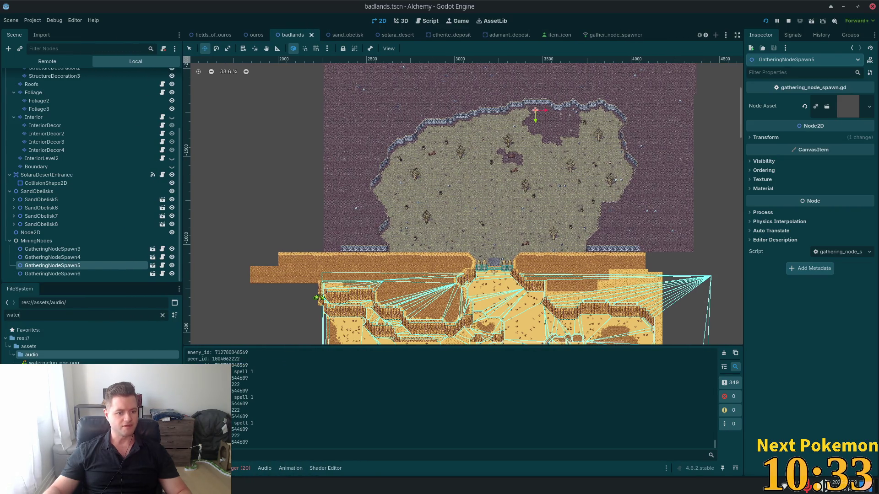
Clear the FileSystem filter and bring up the Select Resource quick-open dialog.
{"action": "left_click", "coordinate": [162, 316]}
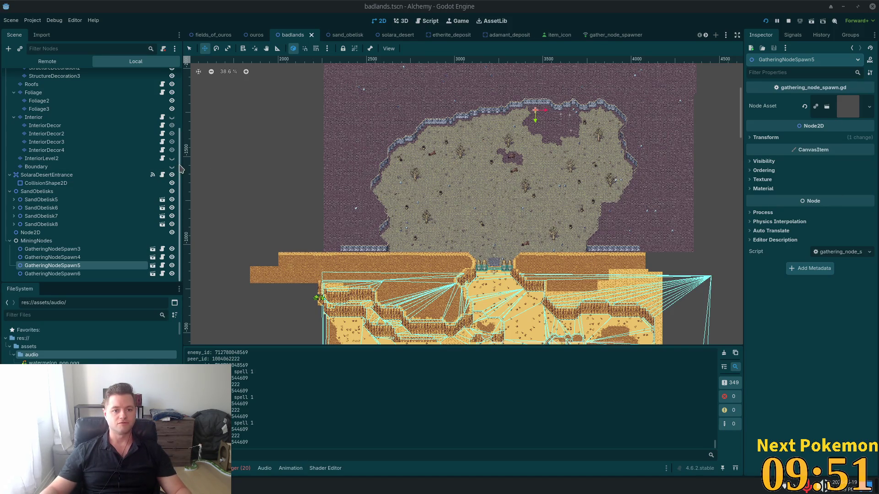
{"action": "left_click_drag", "start_coordinate": [180, 169], "coordinate": [178, 107]}
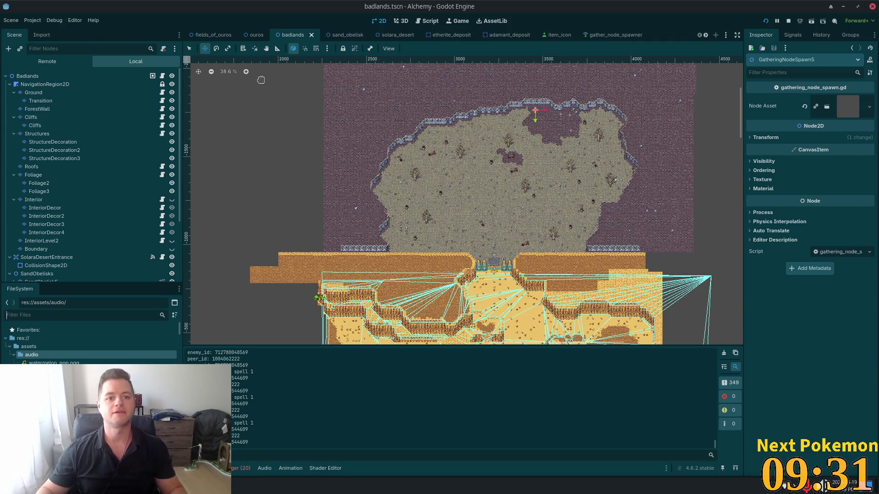
{"action": "key", "text": "alt+shift+o"}
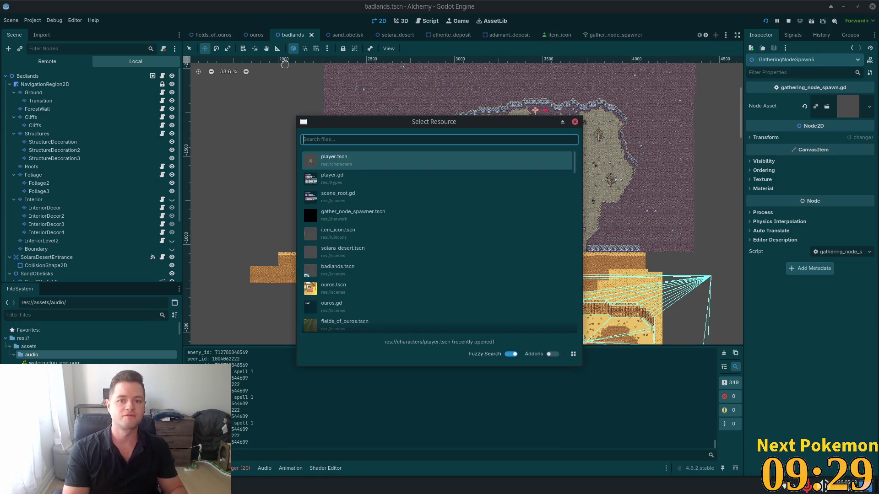
Open watermelon_launcher.gd from a 'watermon' quick-open search.
{"action": "type", "text": "watermon"}
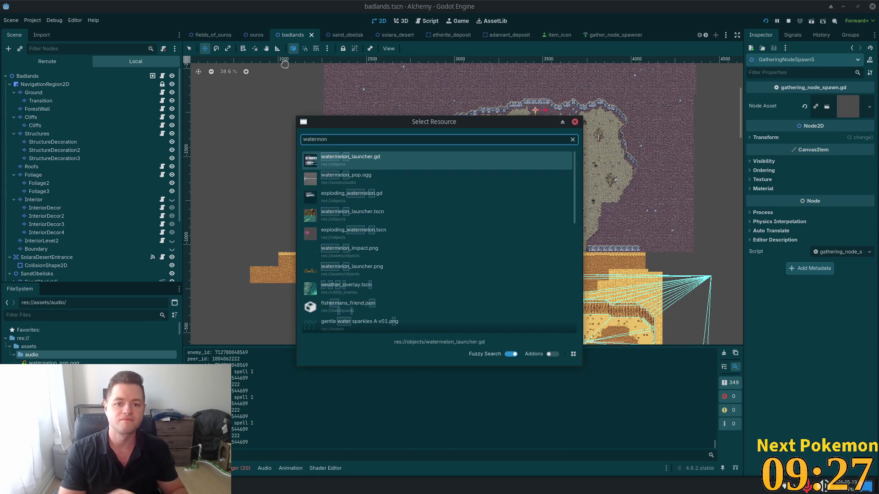
{"action": "double_click", "coordinate": [379, 160]}
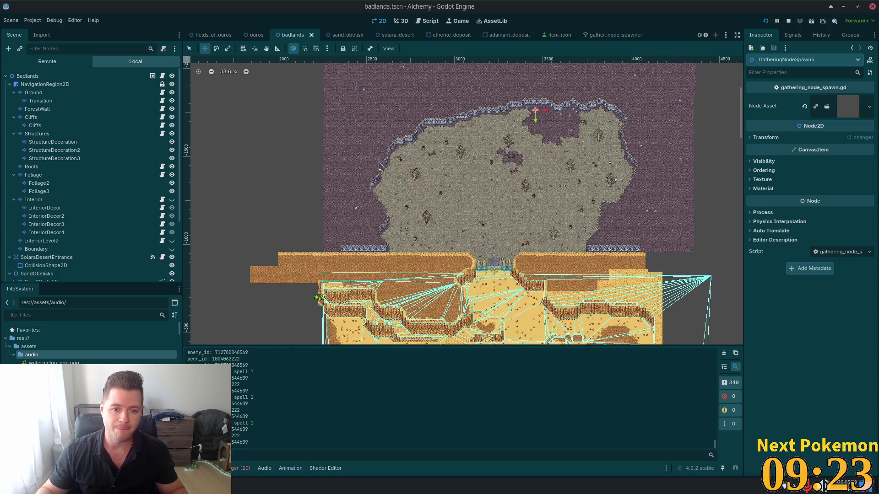
{"action": "scroll", "coordinate": [402, 206], "scroll_direction": "down", "scroll_amount": 5}
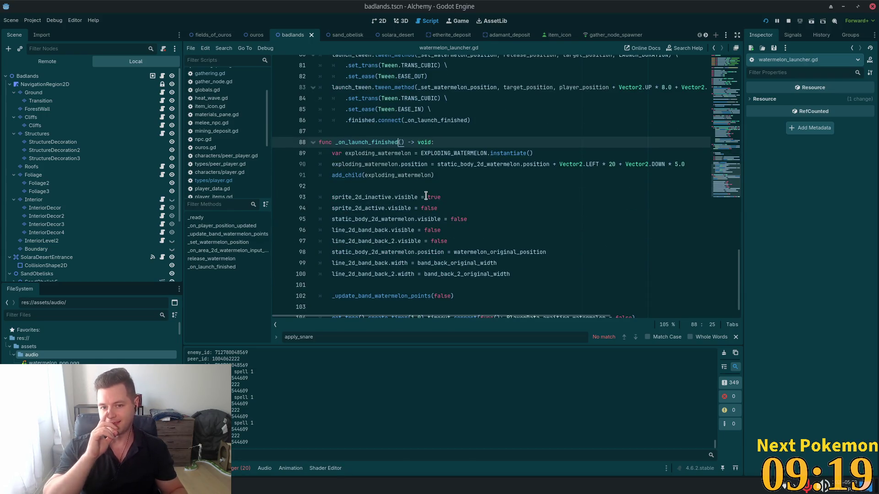
{"action": "scroll", "coordinate": [542, 172], "scroll_direction": "down", "scroll_amount": 1}
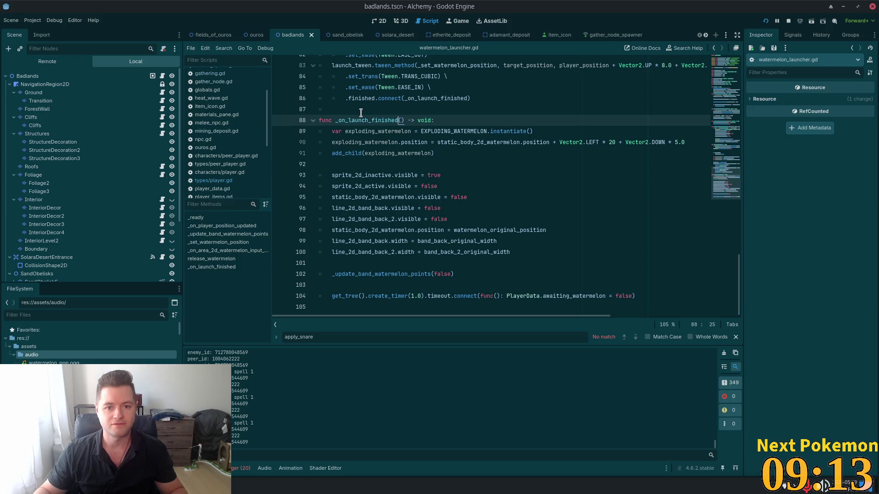
Review _on_launch_finished's EXPLODING_WATERMELON instantiate and add_child lines, then quick-search 'watermon'.
{"action": "key", "text": "ctrl+d"}
{"action": "double_click", "coordinate": [453, 131]}
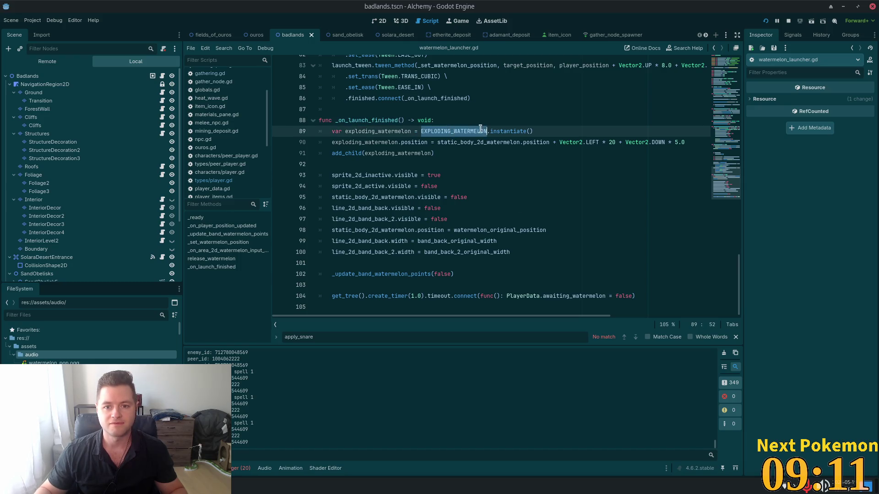
{"action": "double_click", "coordinate": [501, 131]}
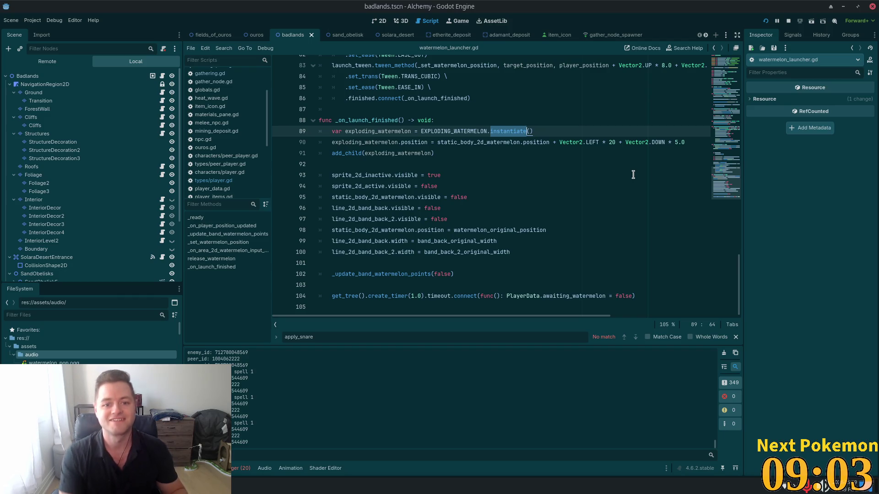
{"action": "left_click", "coordinate": [416, 147]}
{"action": "left_click", "coordinate": [436, 155]}
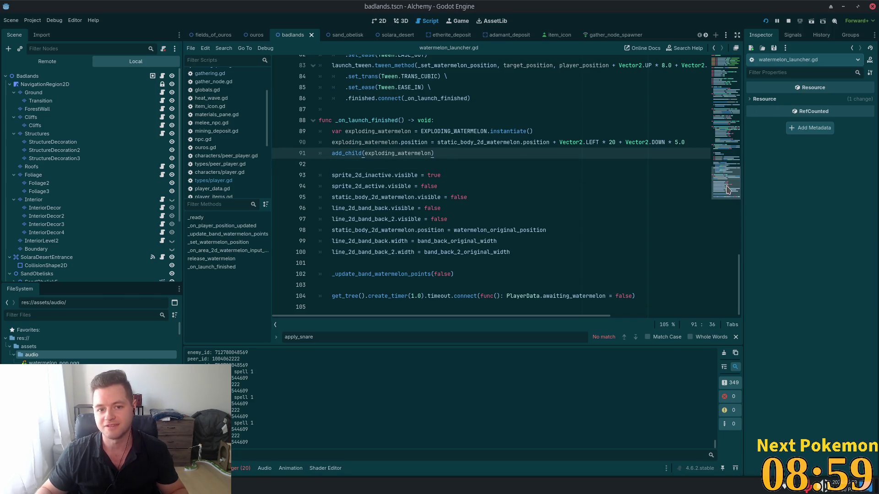
{"action": "left_click_drag", "start_coordinate": [727, 190], "coordinate": [719, 62]}
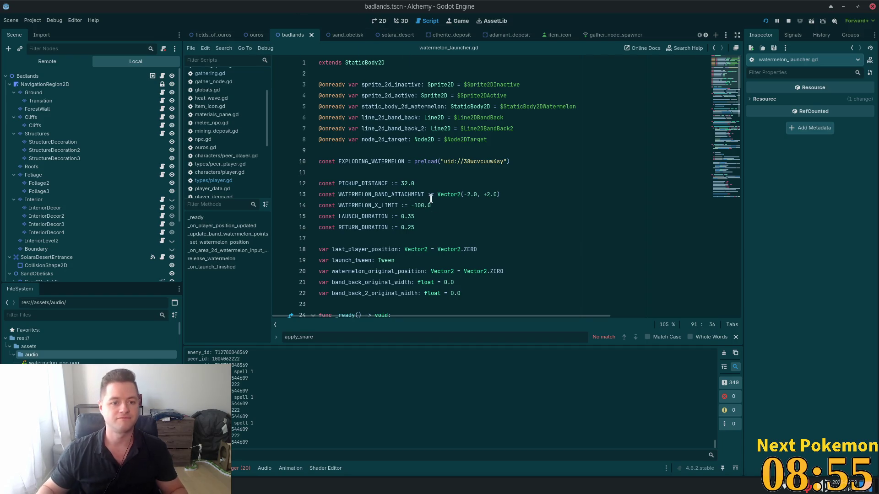
{"action": "key", "text": "shift+alt+o"}
{"action": "type", "text": "watermon"}
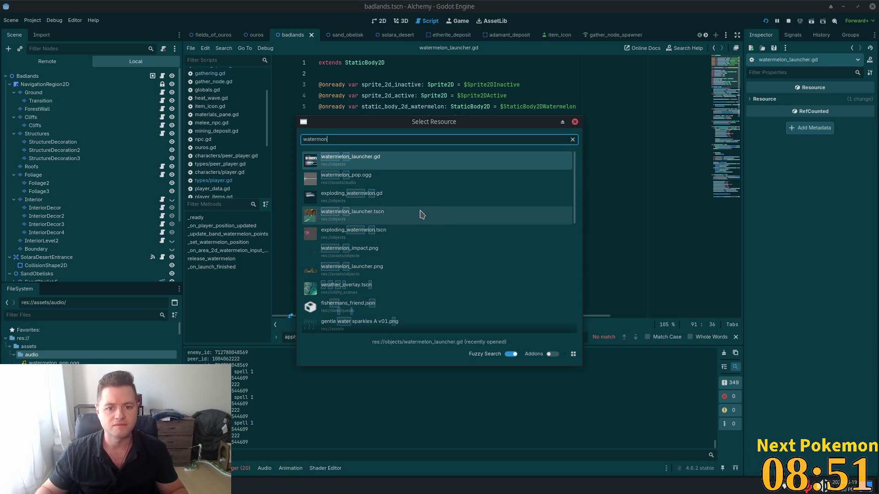
Open watermelon_launcher.tscn, then quick-open player.tscn.
{"action": "double_click", "coordinate": [421, 215]}
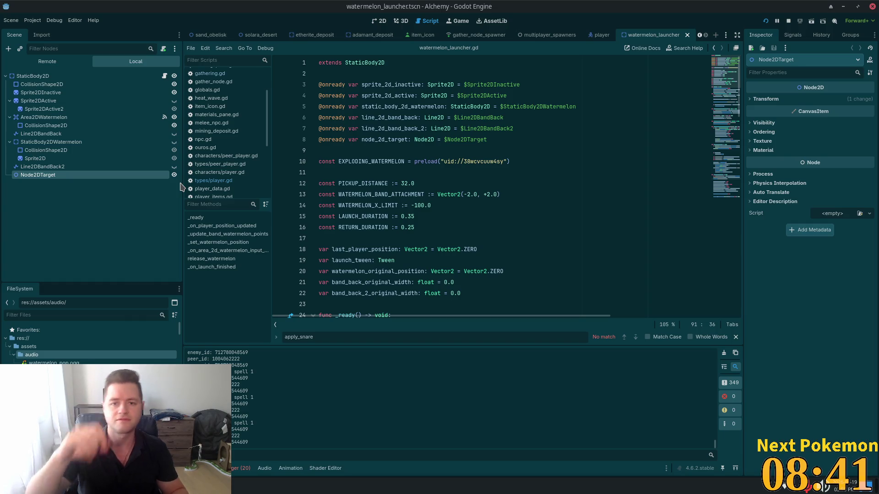
{"action": "key", "text": "shift+alt+o"}
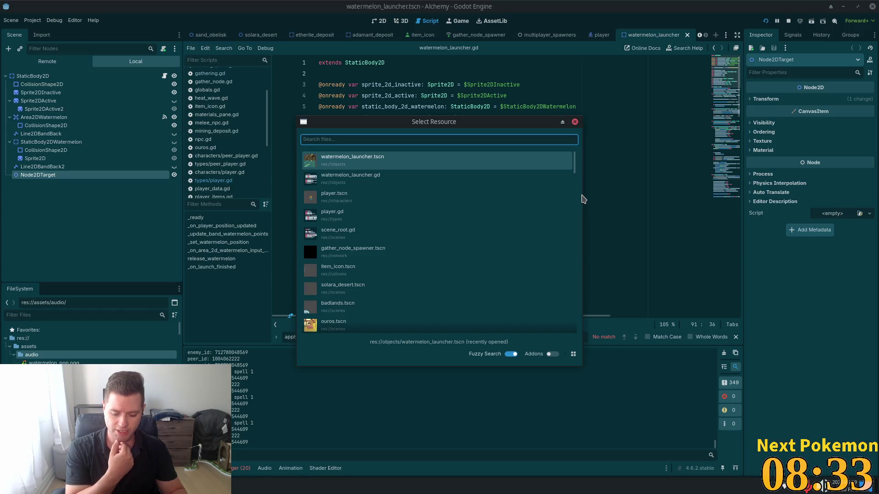
{"action": "type", "text": "player"}
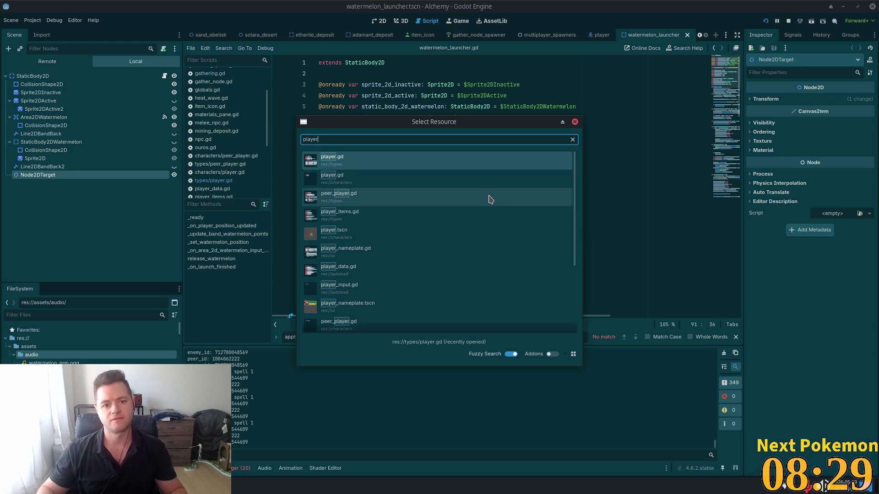
{"action": "type", "text": ".ts"}
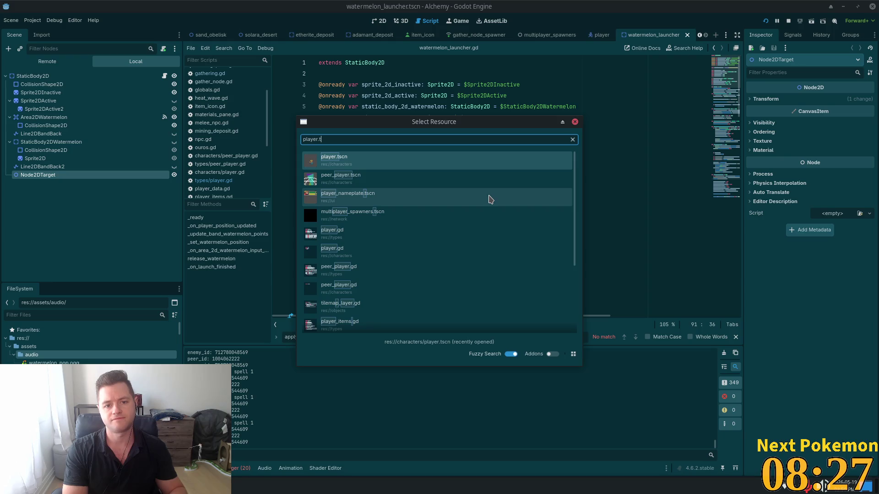
{"action": "key", "text": "Return"}
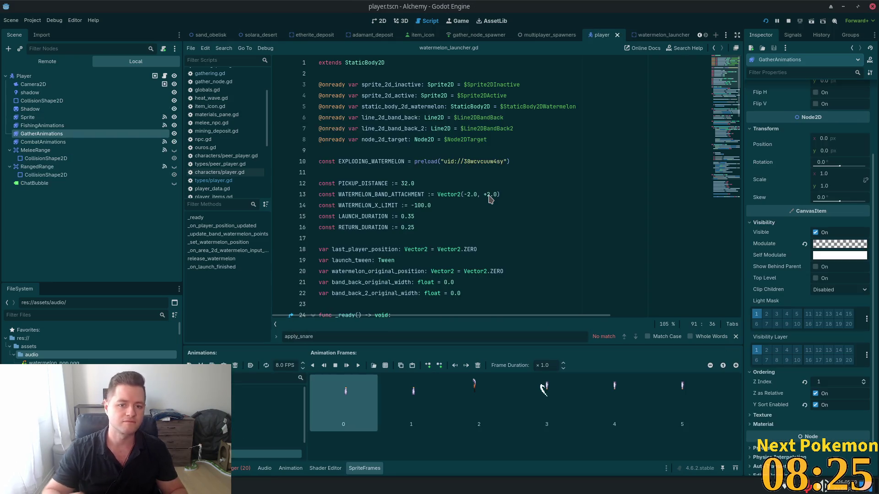
Add an AudioListener2D child under the Player node and save player.tscn.
{"action": "left_click", "coordinate": [24, 76]}
{"action": "key", "text": "ctrl+a"}
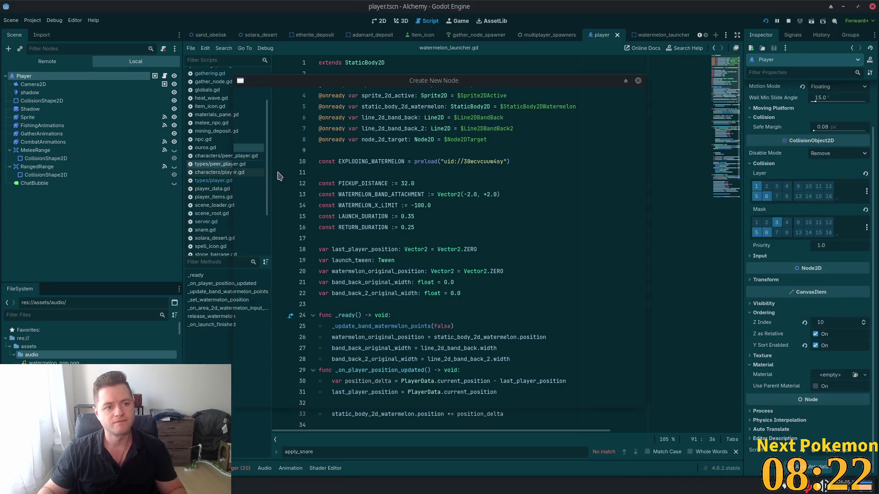
{"action": "type", "text": "listen"}
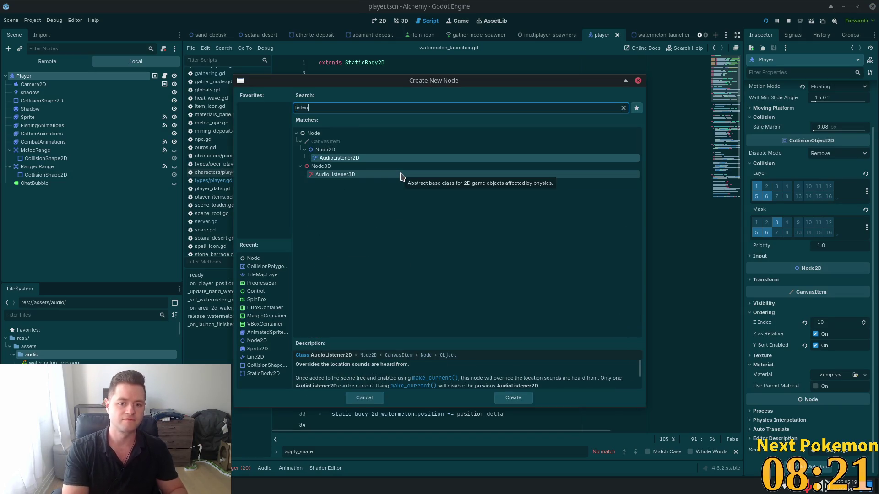
{"action": "double_click", "coordinate": [334, 158]}
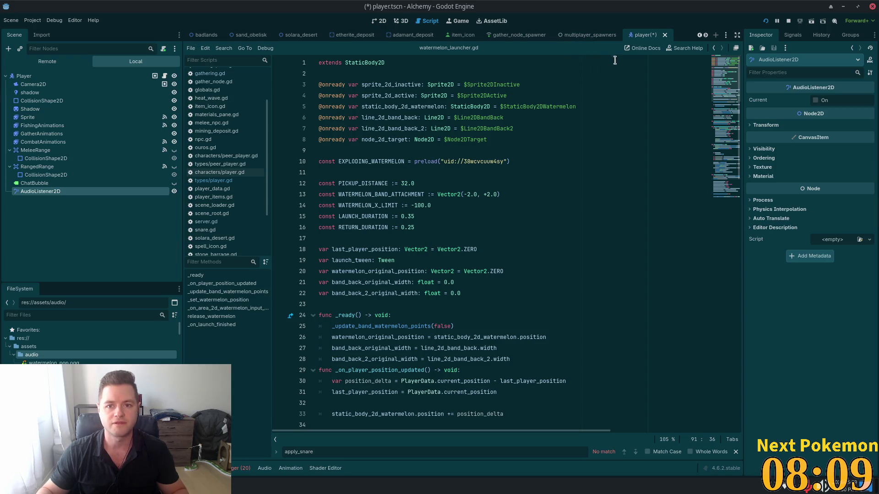
{"action": "key", "text": "ctrl+s"}
{"action": "right_click", "coordinate": [641, 34]}
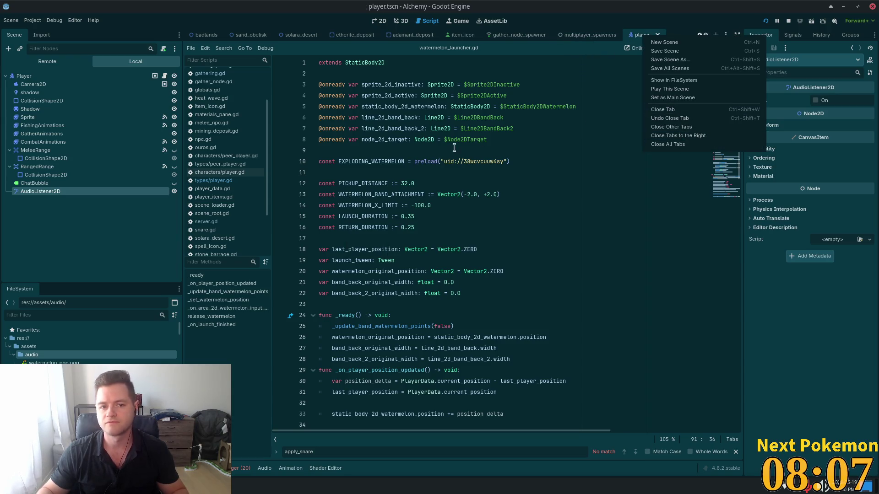
{"action": "left_click", "coordinate": [811, 348]}
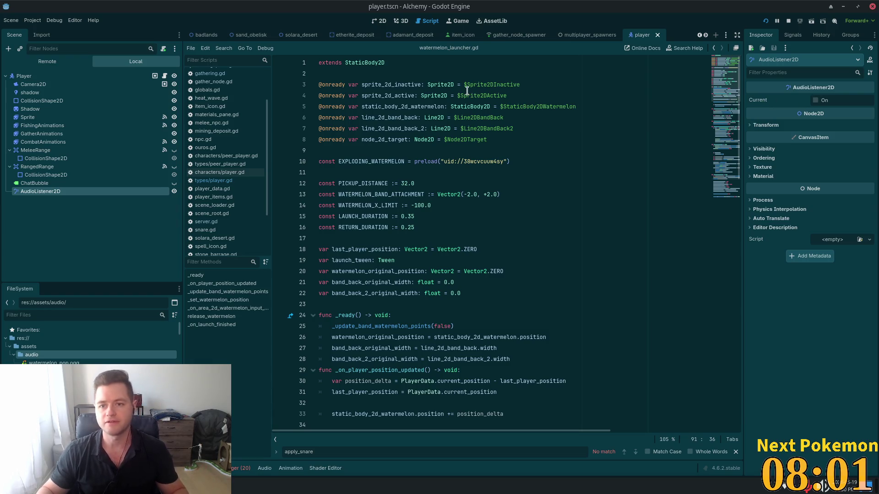
{"action": "key", "text": "ctrl+shift+o"}
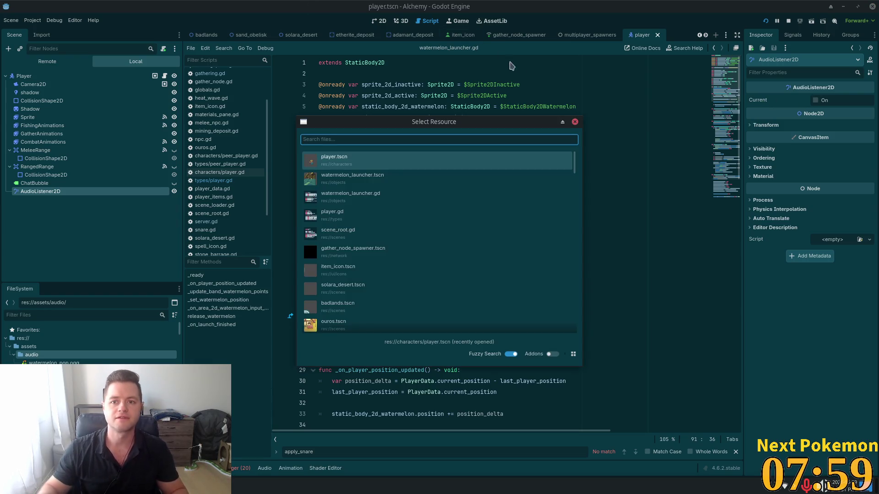
Close all editor tabs except player and open watermelon_launcher.tscn.
{"action": "key", "text": "Escape"}
{"action": "right_click", "coordinate": [643, 40]}
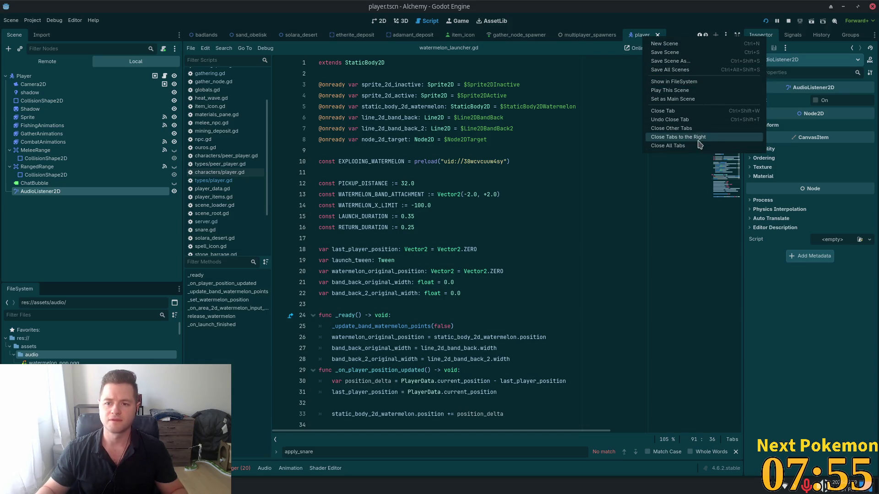
{"action": "left_click", "coordinate": [686, 128]}
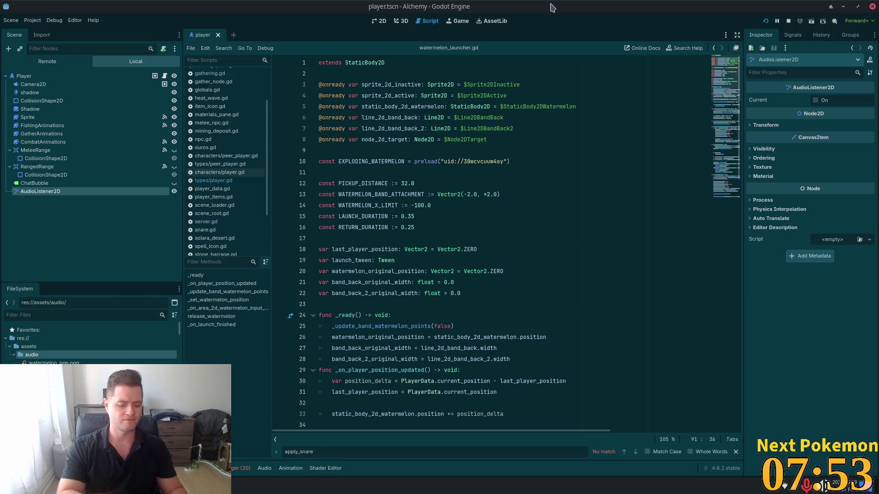
{"action": "key", "text": "shift+alt+o"}
{"action": "type", "text": "watermelo"}
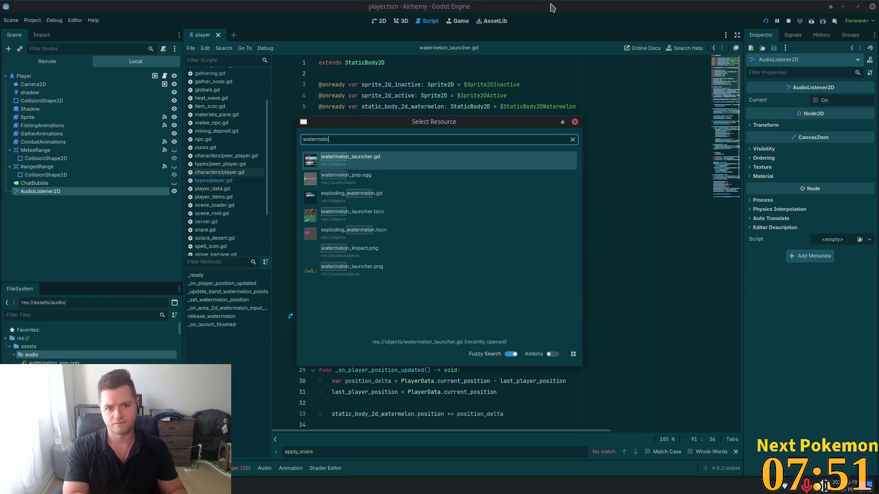
{"action": "type", "text": "n"}
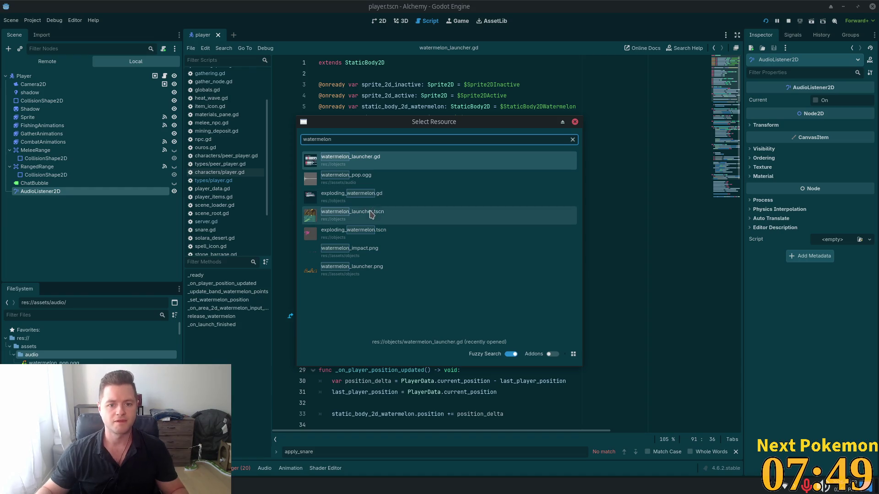
{"action": "left_click", "coordinate": [370, 214]}
Add an AudioStreamPlayer child to the launcher's StaticBody2D root.
{"action": "left_click", "coordinate": [32, 76]}
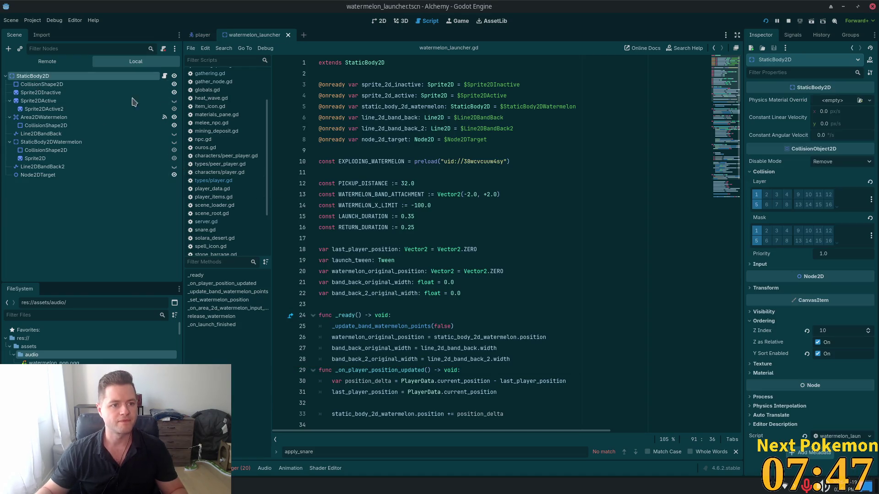
{"action": "key", "text": "ctrl+a"}
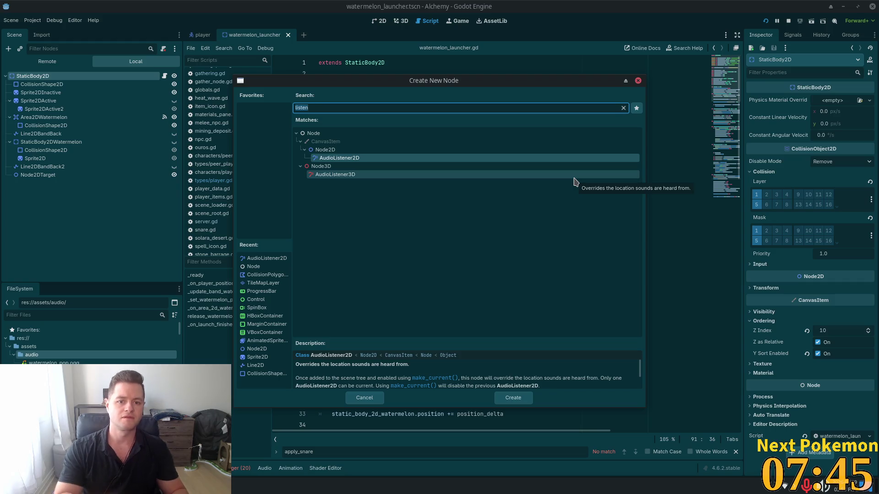
{"action": "type", "text": "audia"}
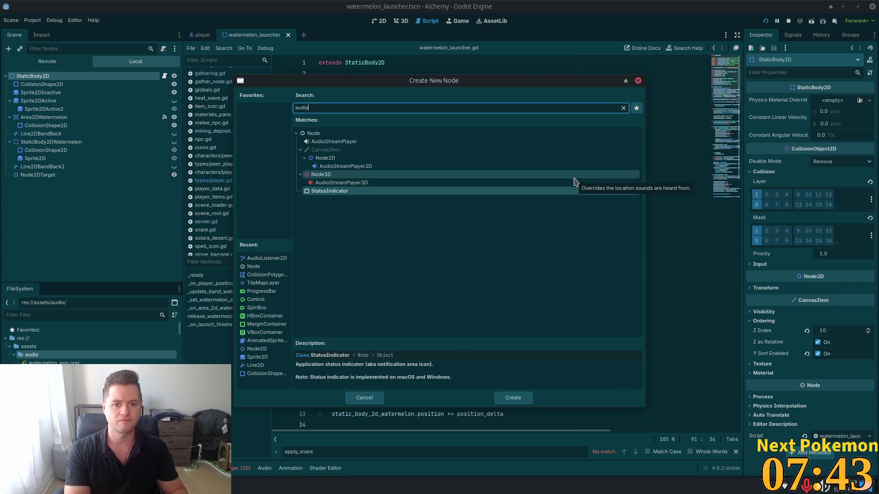
{"action": "double_click", "coordinate": [330, 143]}
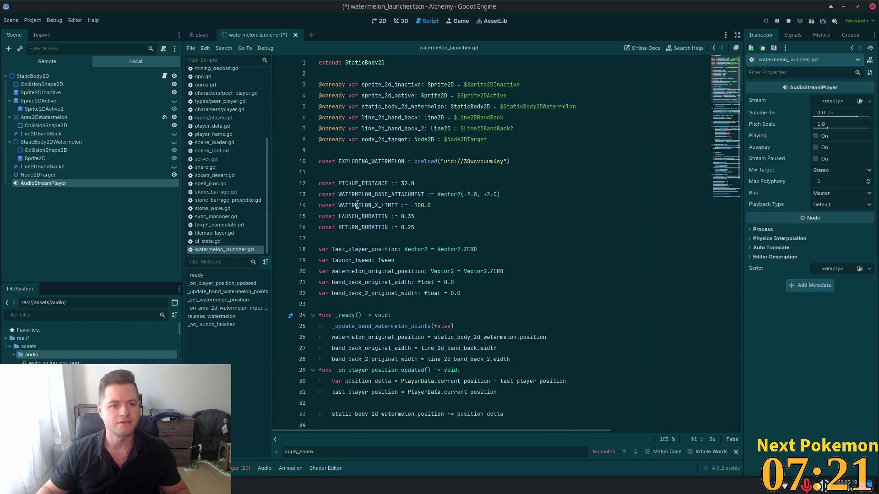
{"action": "left_click", "coordinate": [518, 138]}
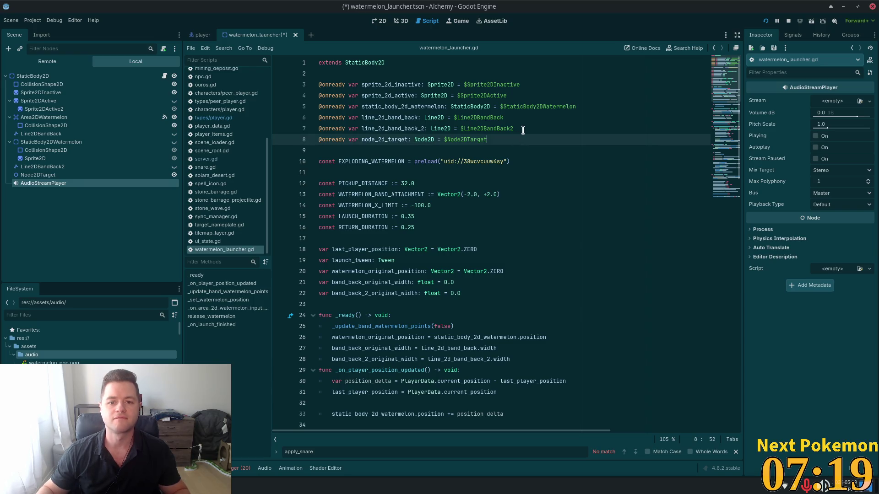
{"action": "key", "text": "Return"}
{"action": "mouse_move", "coordinate": [34, 184]}
{"action": "left_mouse_down"}
{"action": "mouse_move", "coordinate": [275, 144]}
{"action": "mouse_move", "coordinate": [474, 160]}
{"action": "left_mouse_up"}
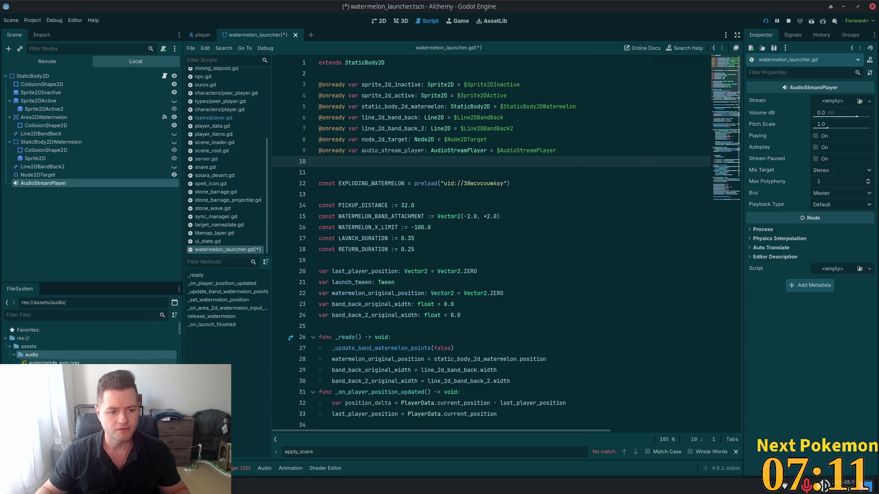
Assign watermelon_pop.ogg as the audio player's Stream and inspect its playback settings.
{"action": "mouse_move", "coordinate": [55, 363]}
{"action": "left_mouse_down"}
{"action": "mouse_move", "coordinate": [824, 156]}
{"action": "mouse_move", "coordinate": [832, 101]}
{"action": "left_mouse_up"}
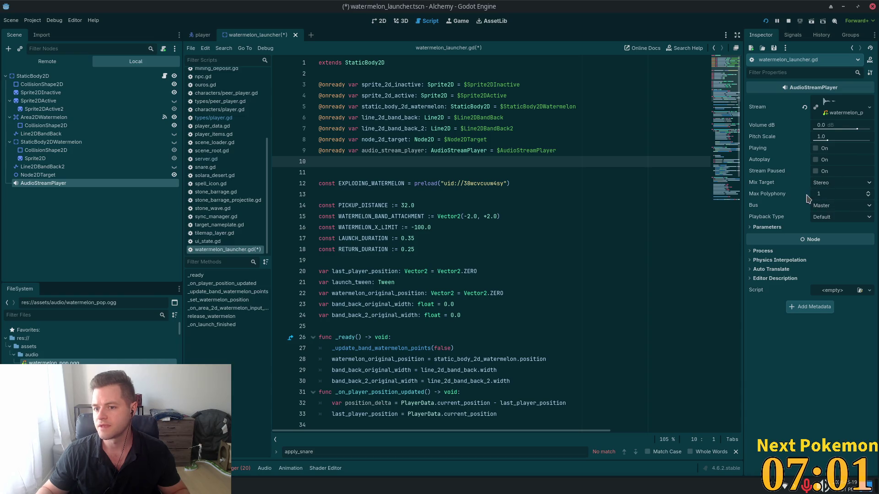
{"action": "left_click", "coordinate": [826, 219]}
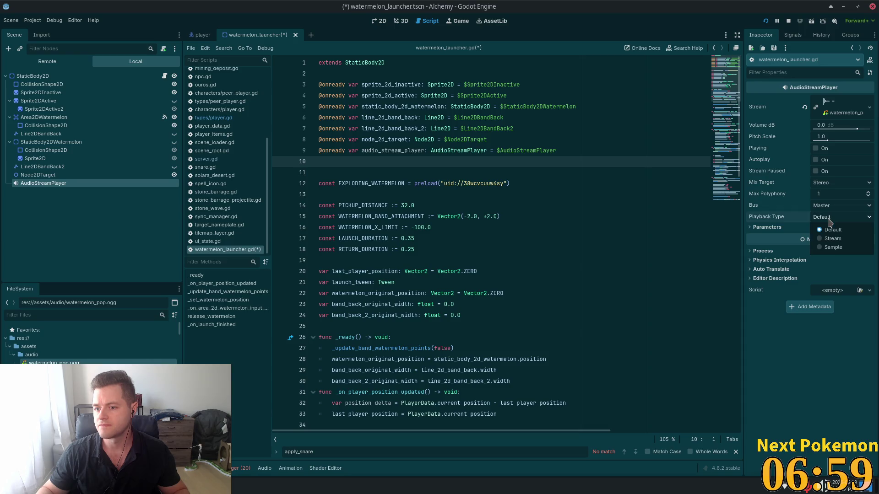
{"action": "left_click", "coordinate": [773, 337]}
{"action": "left_click", "coordinate": [777, 228]}
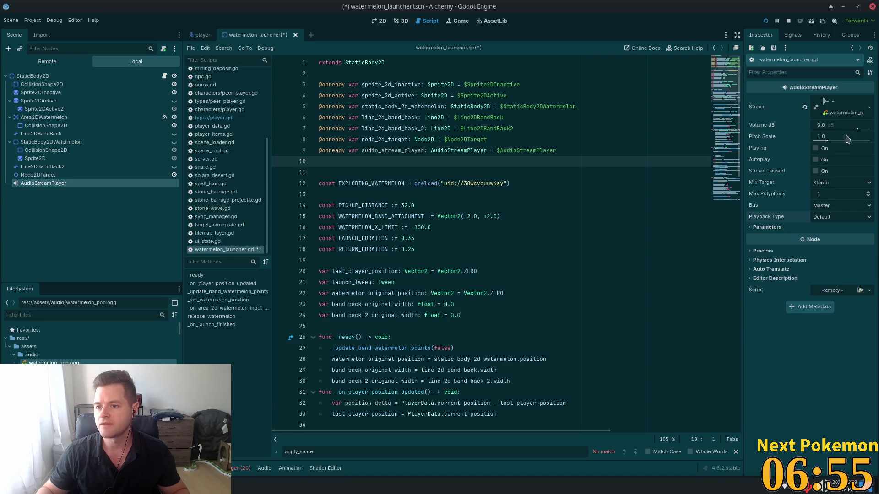
{"action": "left_click", "coordinate": [777, 227]}
{"action": "left_click", "coordinate": [842, 109]}
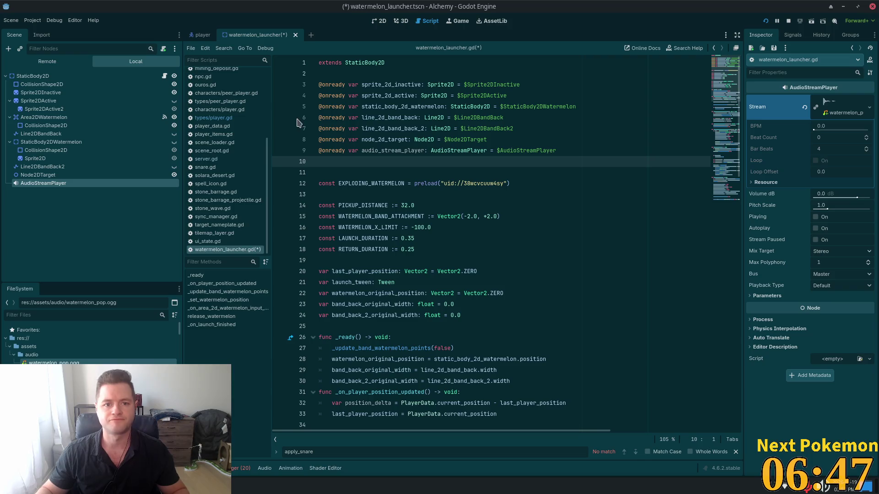
Save the launcher scene, then review its script down to the add_child call.
{"action": "key", "text": "ctrl+s"}
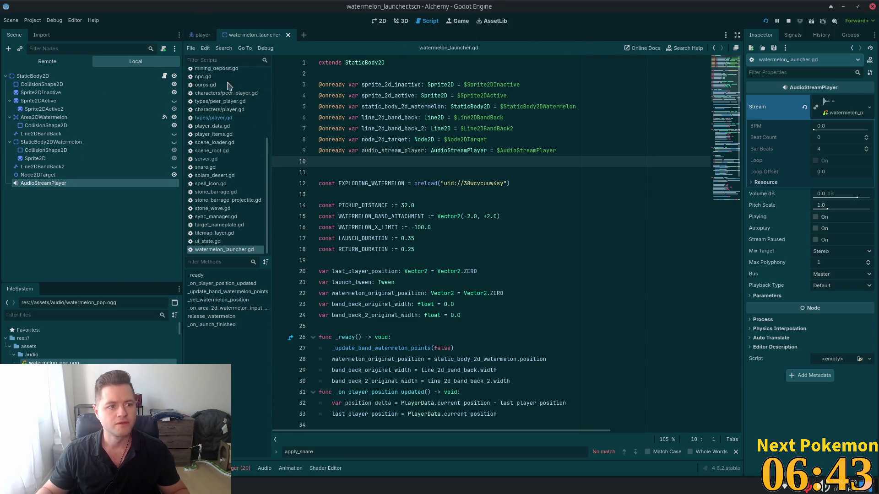
{"action": "left_click", "coordinate": [203, 36]}
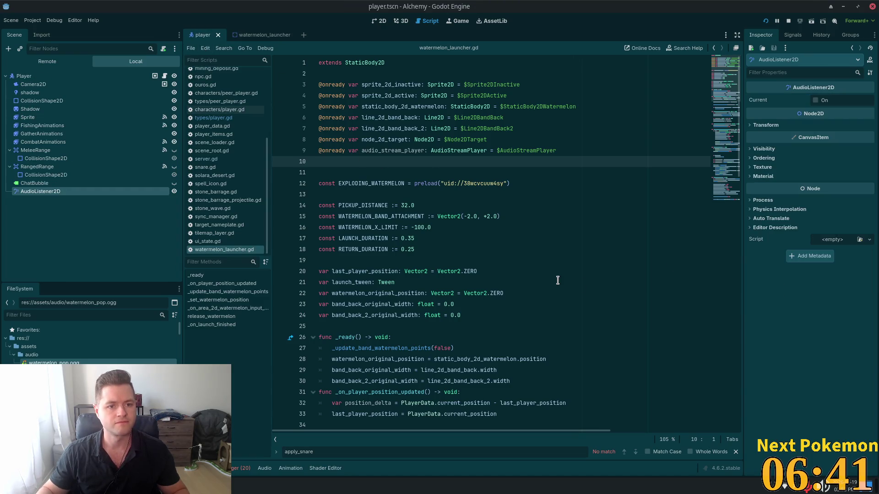
{"action": "left_click", "coordinate": [252, 36]}
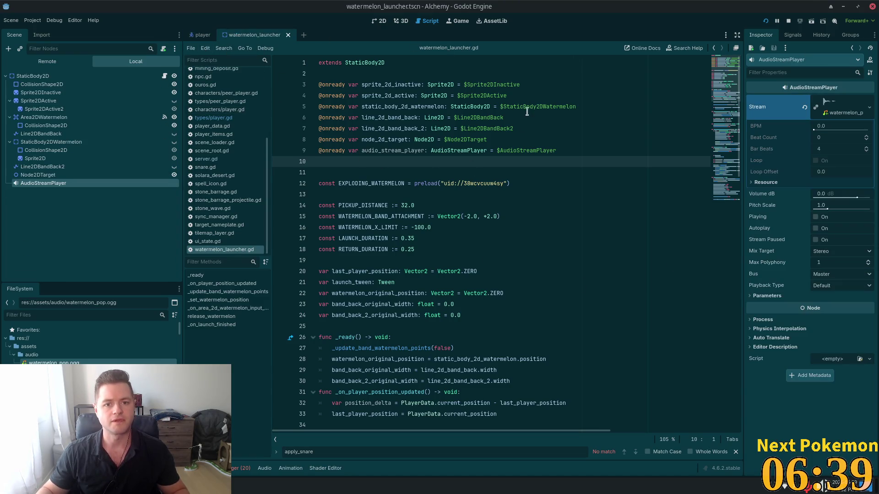
{"action": "double_click", "coordinate": [393, 150]}
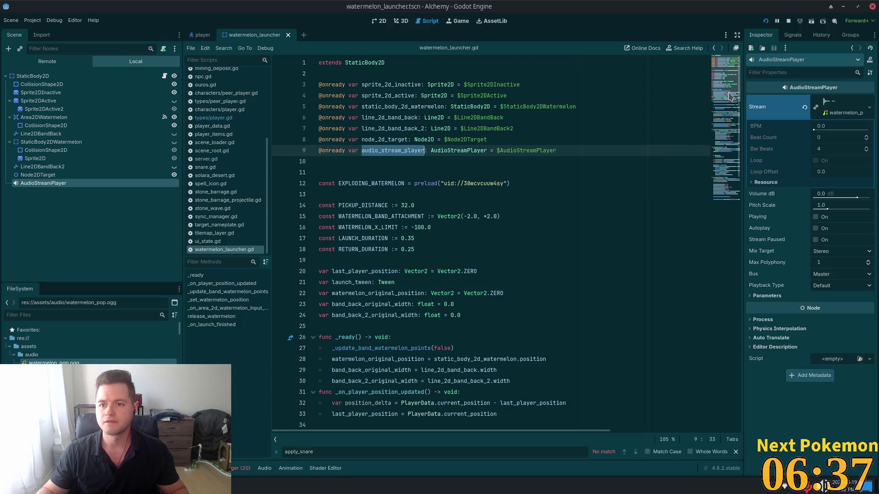
{"action": "scroll", "coordinate": [730, 97], "scroll_direction": "down", "scroll_amount": 5}
{"action": "scroll", "coordinate": [523, 172], "scroll_direction": "up", "scroll_amount": 5}
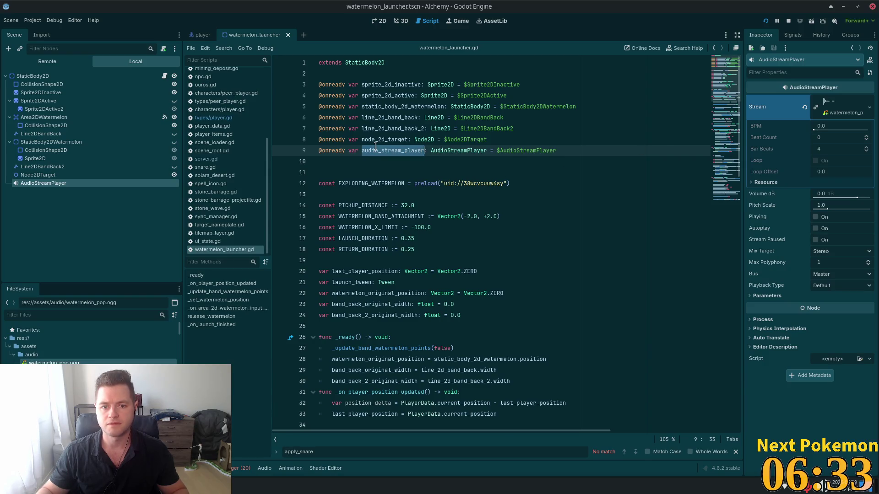
{"action": "left_click", "coordinate": [723, 326]}
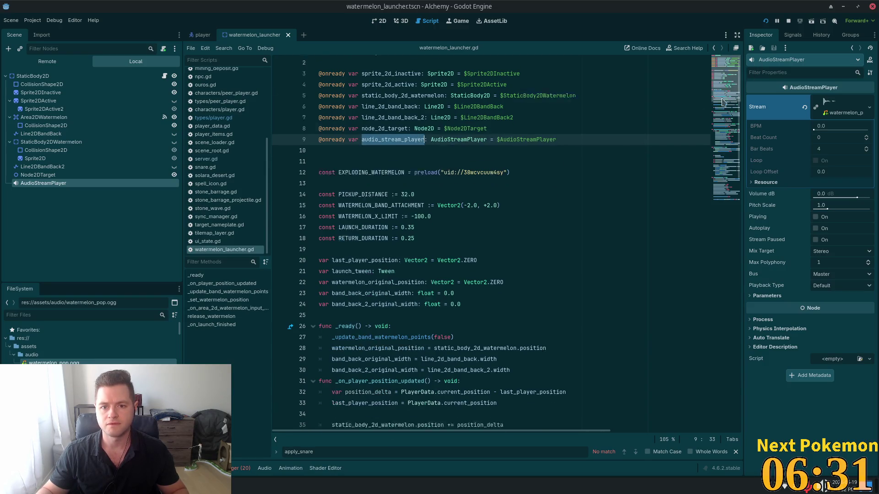
{"action": "left_click", "coordinate": [536, 267]}
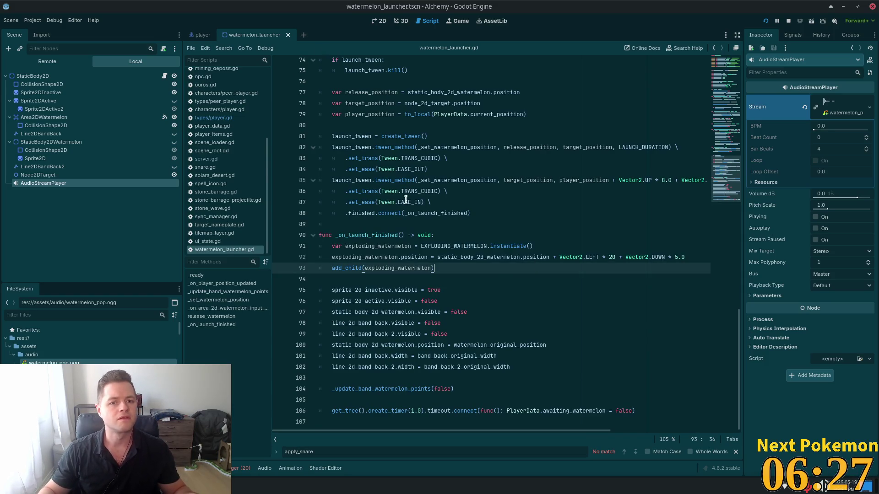
Switch to Visual Studio Code and bring up its quick file search.
{"action": "key", "text": "alt+Tab"}
{"action": "left_click", "coordinate": [472, 122]}
{"action": "key", "text": "ctrl+p"}
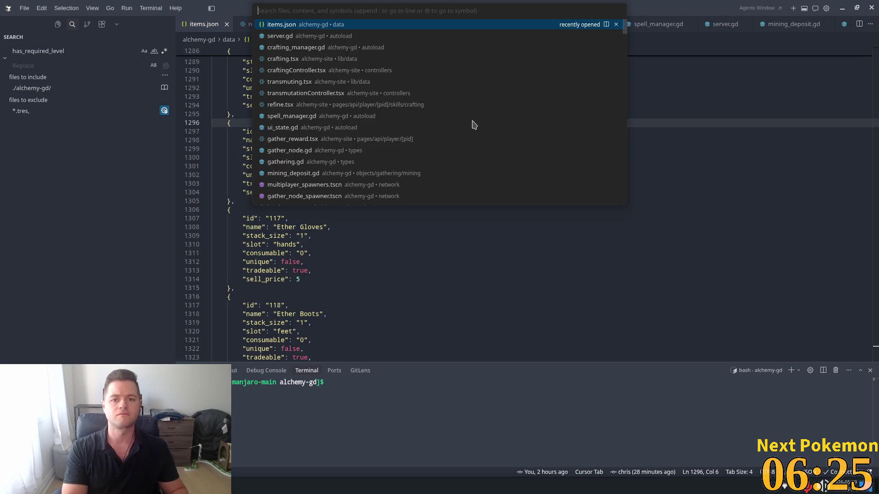
Open watermelon_launcher.gd from the 'water' search and scroll to _on_launch_finished.
{"action": "type", "text": "water"}
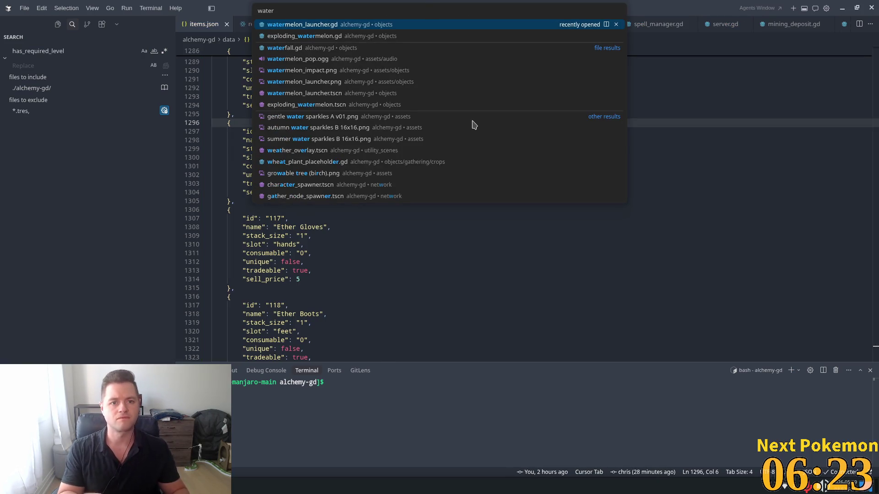
{"action": "key", "text": "Return"}
{"action": "scroll", "coordinate": [569, 186], "scroll_direction": "down", "scroll_amount": 3}
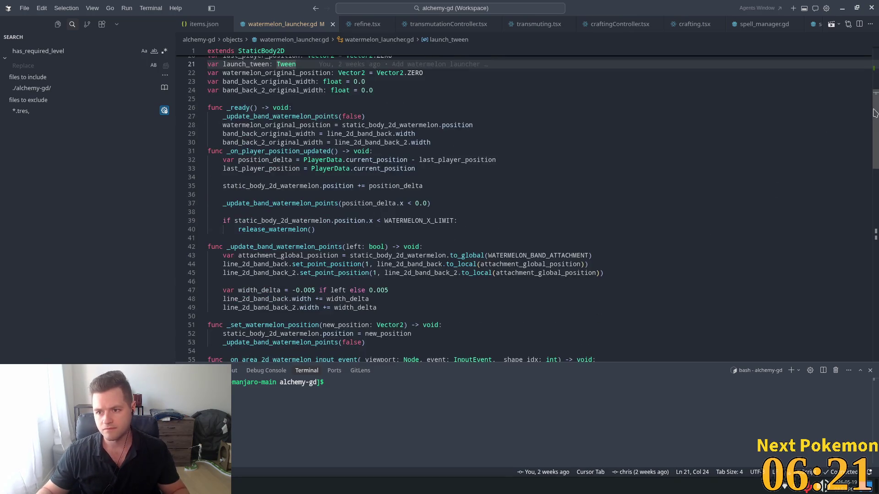
{"action": "mouse_move", "coordinate": [874, 112]}
{"action": "left_mouse_down"}
{"action": "mouse_move", "coordinate": [875, 275]}
{"action": "mouse_move", "coordinate": [875, 215]}
{"action": "mouse_move", "coordinate": [875, 241]}
{"action": "left_mouse_up"}
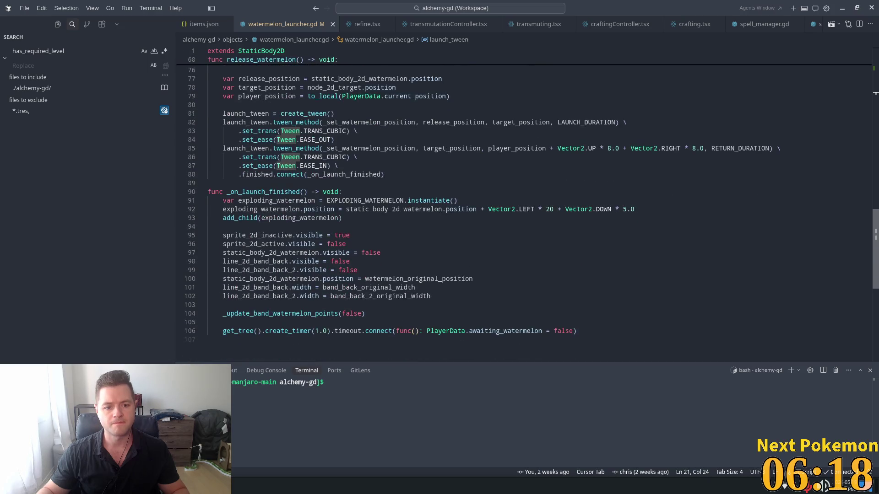
Add audio_stream_player.play() after add_child(exploding_watermelon), save, and return to Godot.
{"action": "left_click", "coordinate": [353, 222]}
{"action": "key", "text": "Return"}
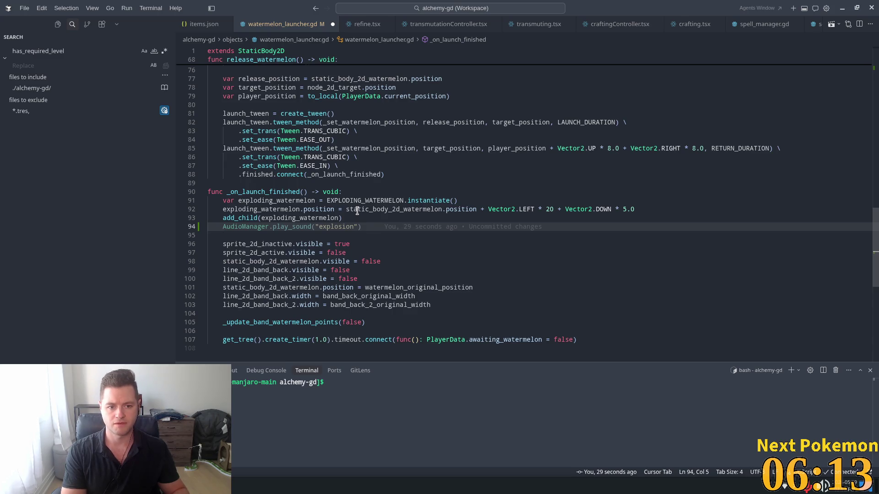
{"action": "key", "text": "Return"}
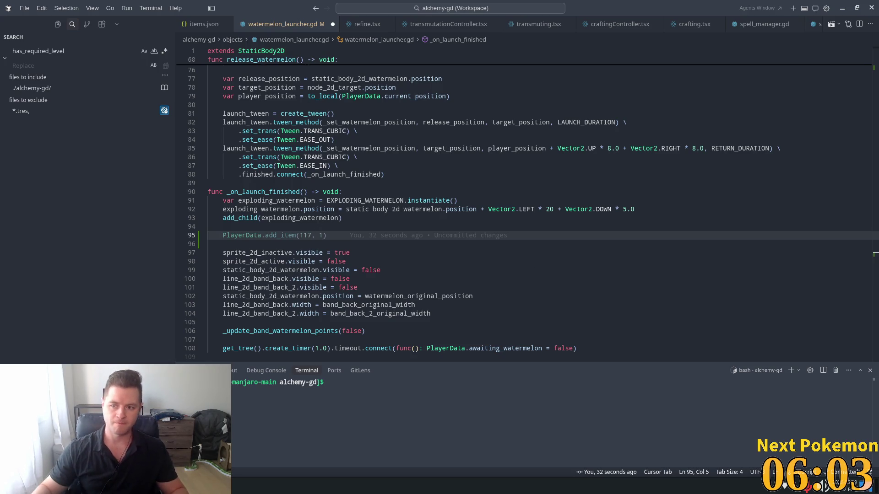
{"action": "scroll", "coordinate": [432, 259], "scroll_direction": "up", "scroll_amount": 15}
{"action": "scroll", "coordinate": [526, 201], "scroll_direction": "up", "scroll_amount": 10}
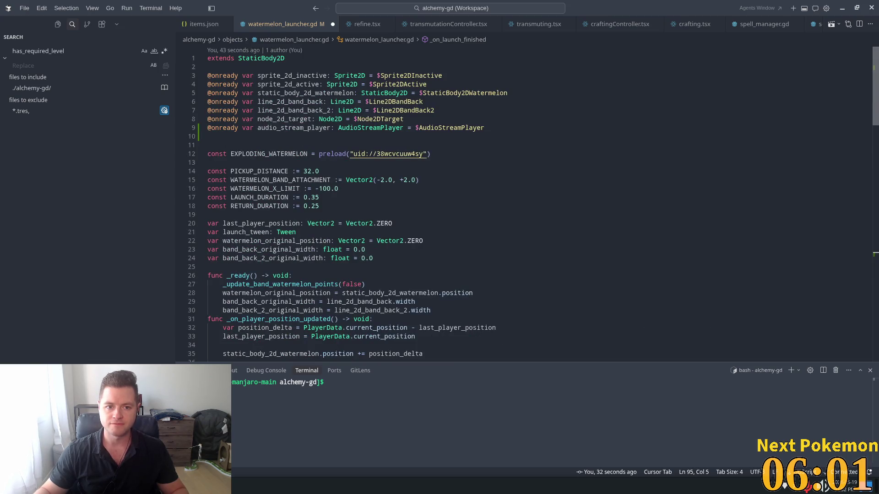
{"action": "type", "text": "aud"}
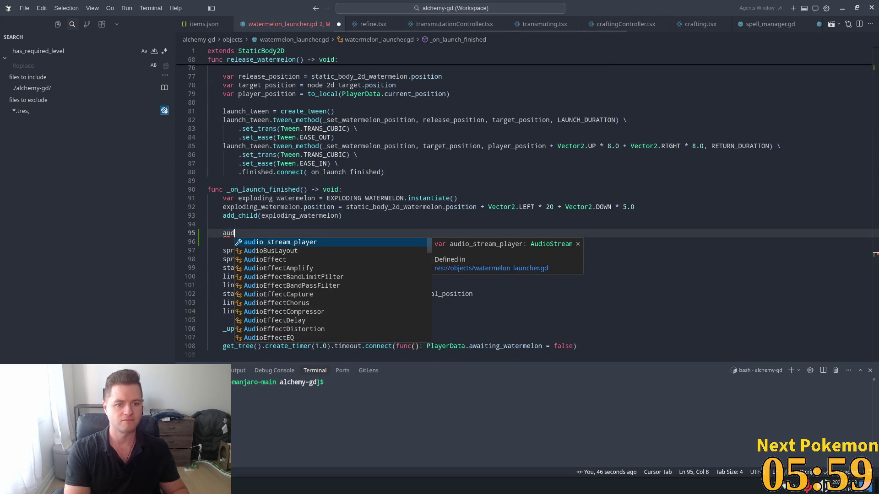
{"action": "type", "text": "i"}
{"action": "key", "text": "Tab"}
{"action": "key", "text": "ctrl+s"}
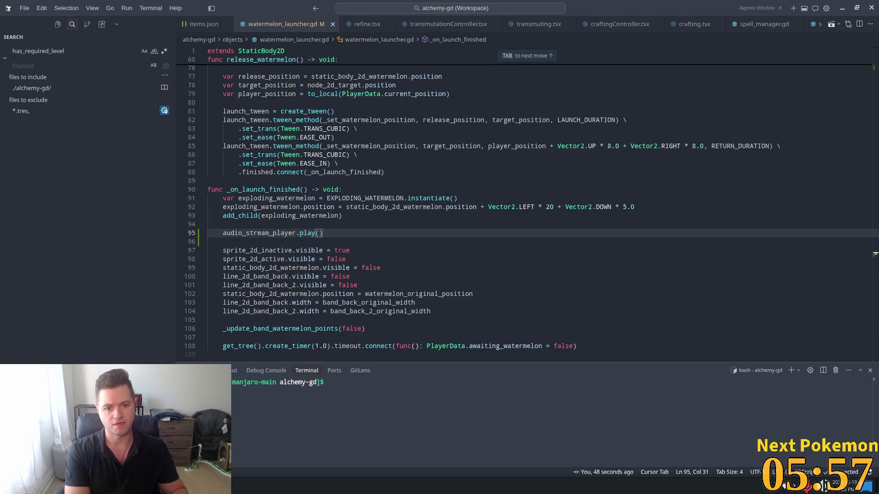
{"action": "left_click", "coordinate": [395, 212]}
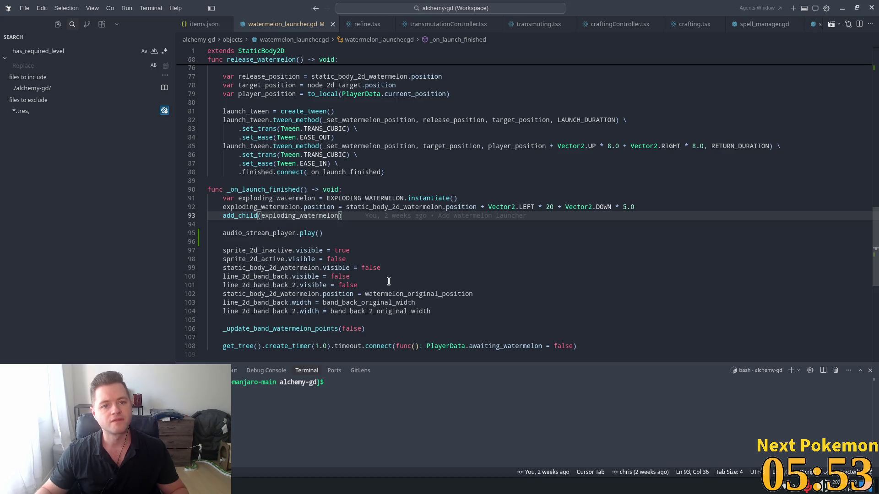
{"action": "key", "text": "alt+Tab"}
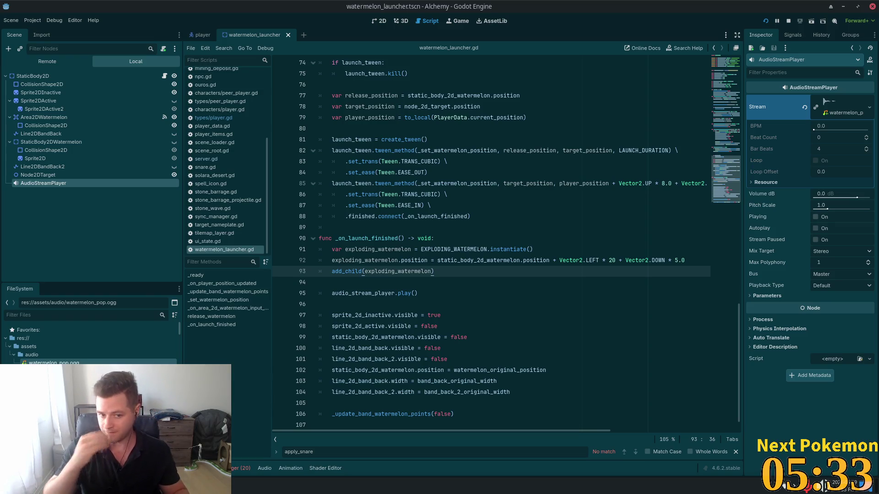
Run the Alchemy game and log in from the title screen.
{"action": "left_click", "coordinate": [765, 21]}
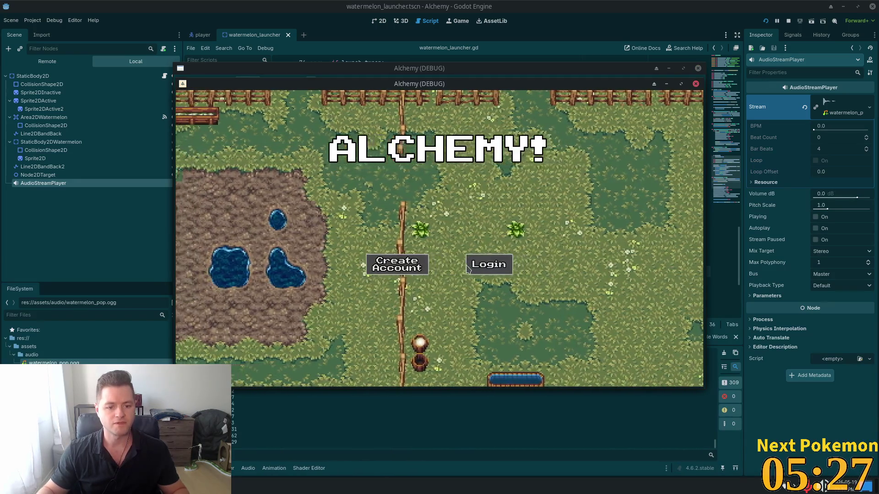
{"action": "left_click", "coordinate": [467, 268]}
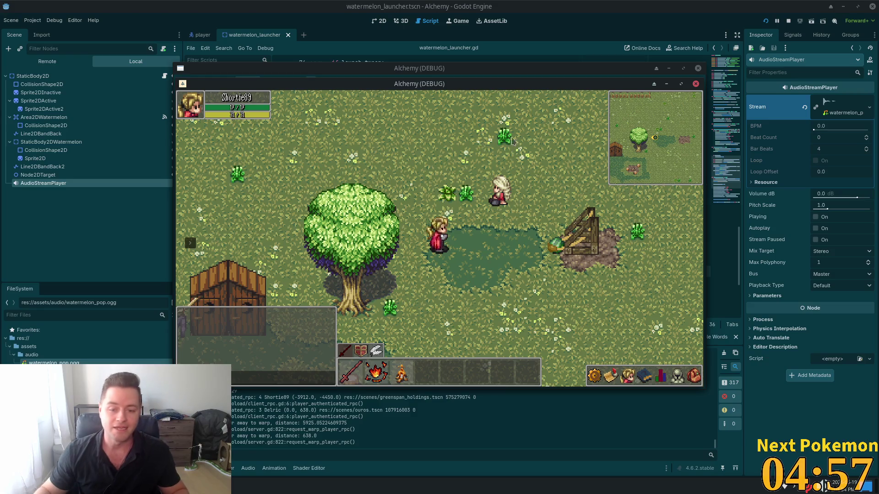
Grab the watermelon, walk left to stretch the band, and fire the launcher.
{"action": "key", "text": "d"}
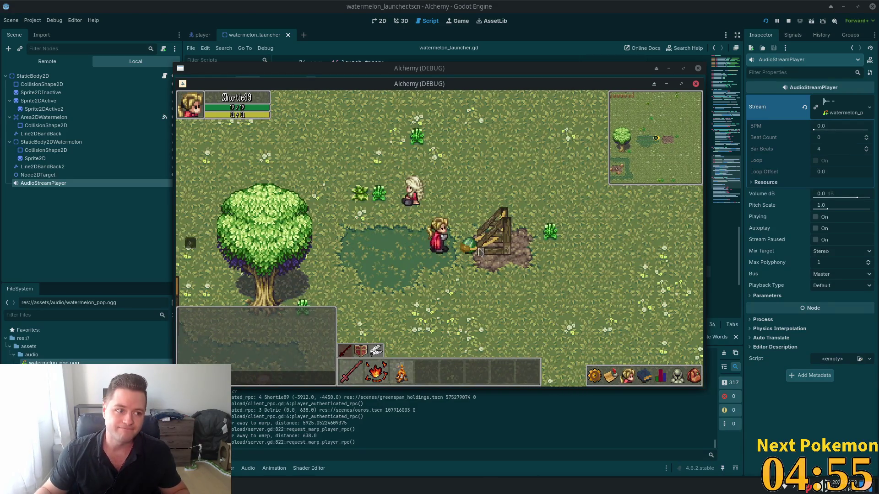
{"action": "left_click_drag", "start_coordinate": [479, 251], "coordinate": [457, 266]}
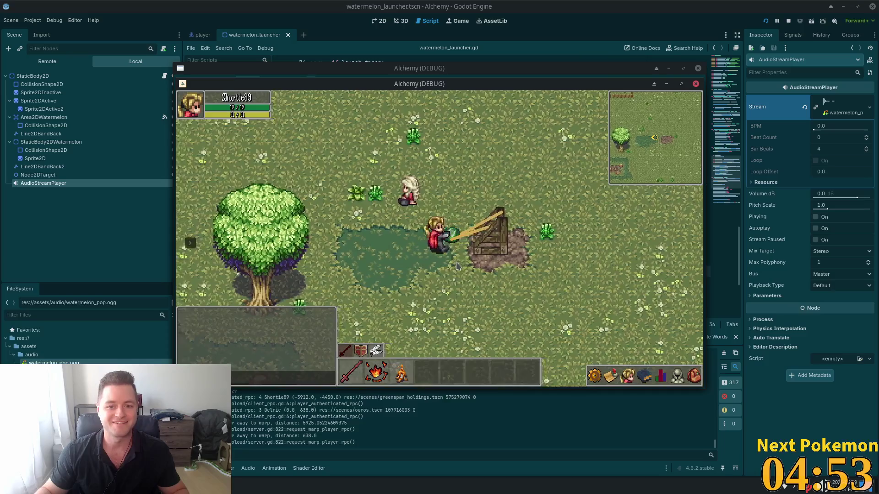
{"action": "key", "text": "a"}
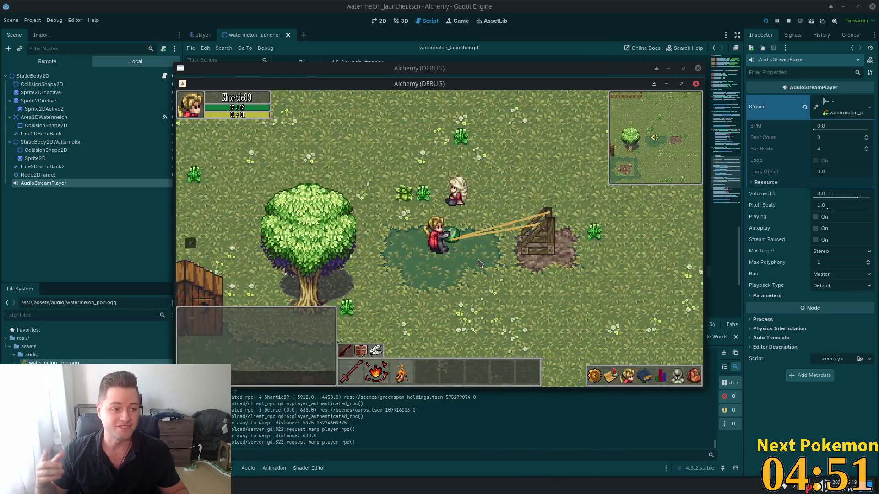
{"action": "key", "text": "a"}
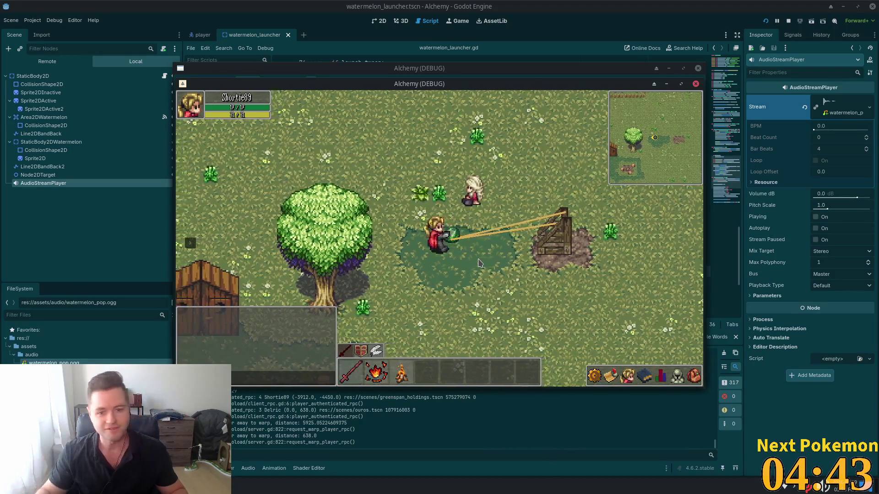
{"action": "key", "text": "a"}
{"action": "key", "text": "e"}
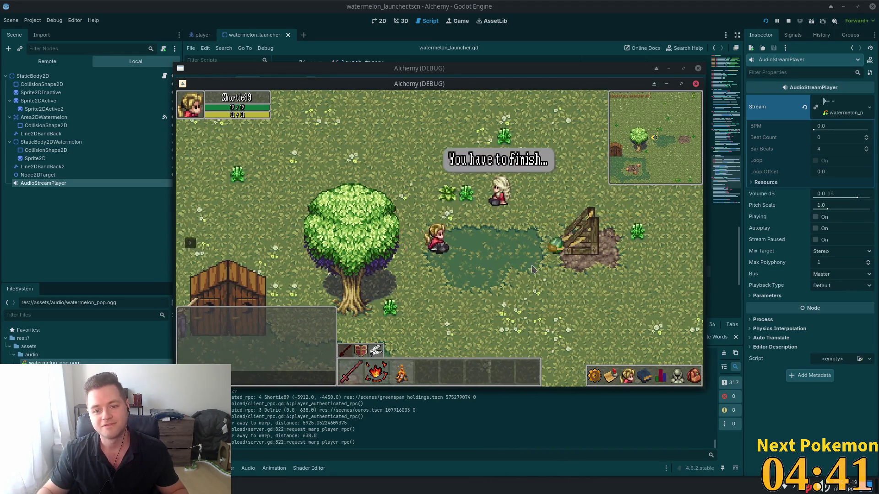
Repeat walking back and stretching the band to fire the launcher several more times.
{"action": "key", "text": "d"}
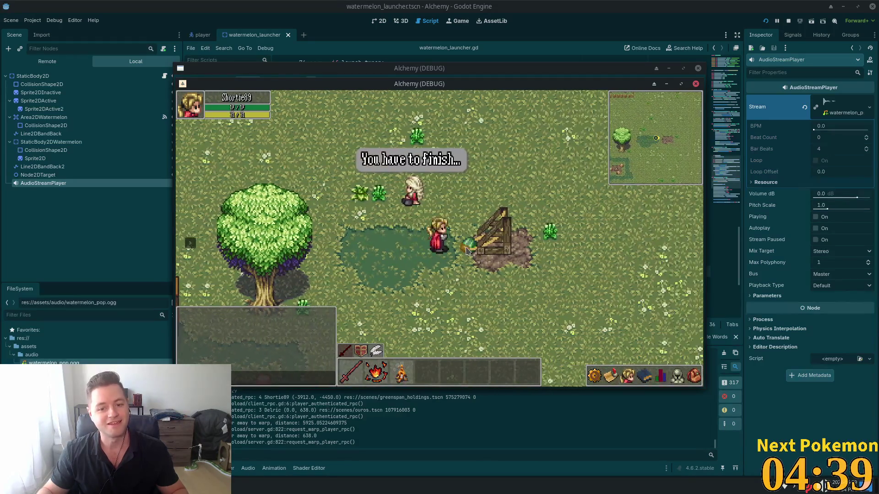
{"action": "key", "text": "a"}
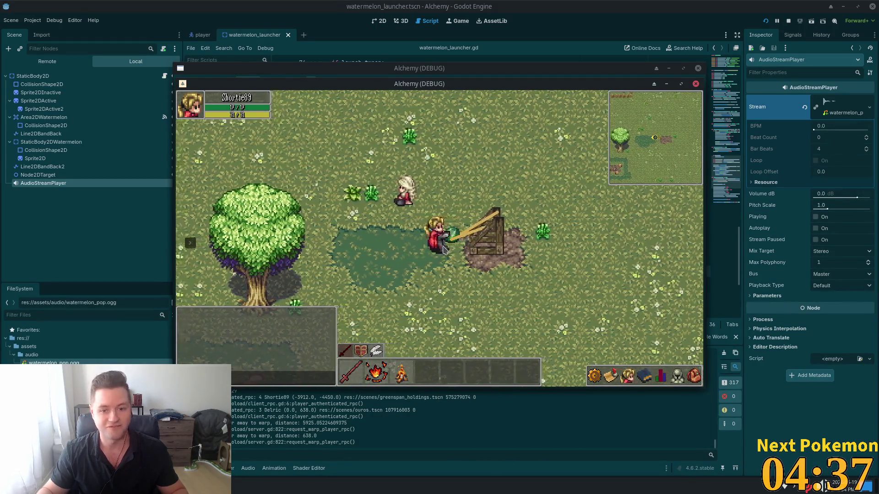
{"action": "key", "text": "a"}
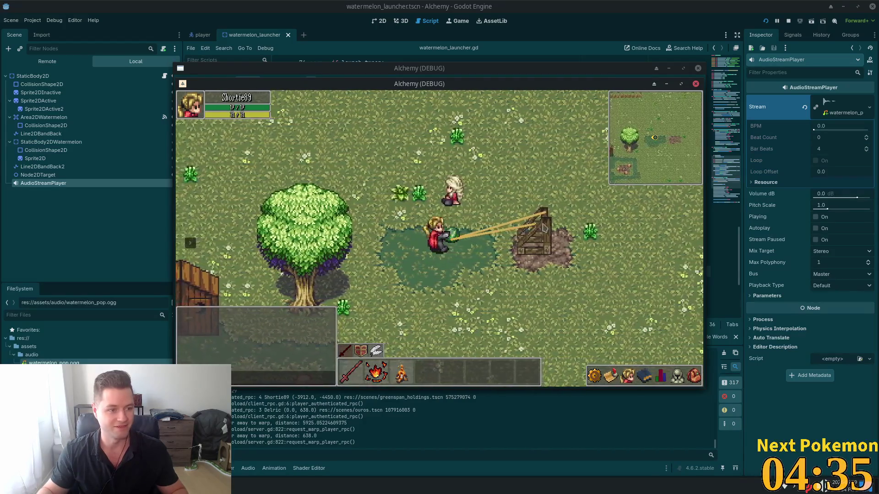
{"action": "key", "text": "a"}
{"action": "key", "text": "a"}
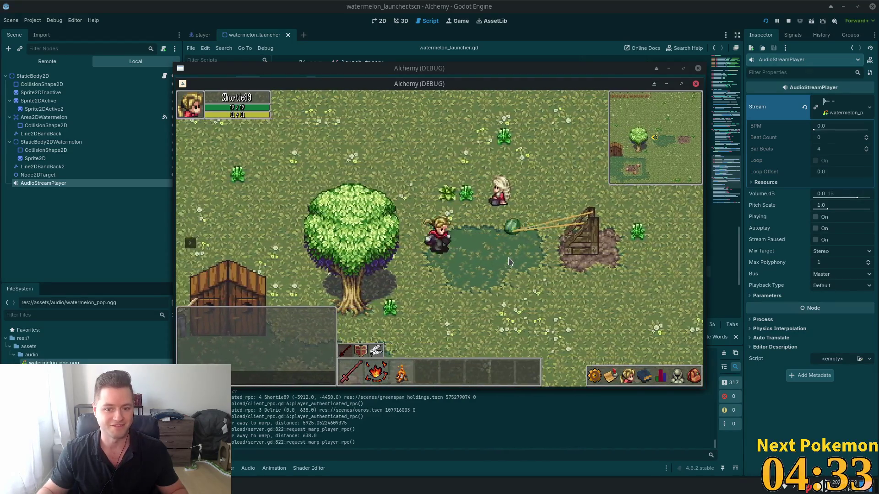
{"action": "key", "text": "d"}
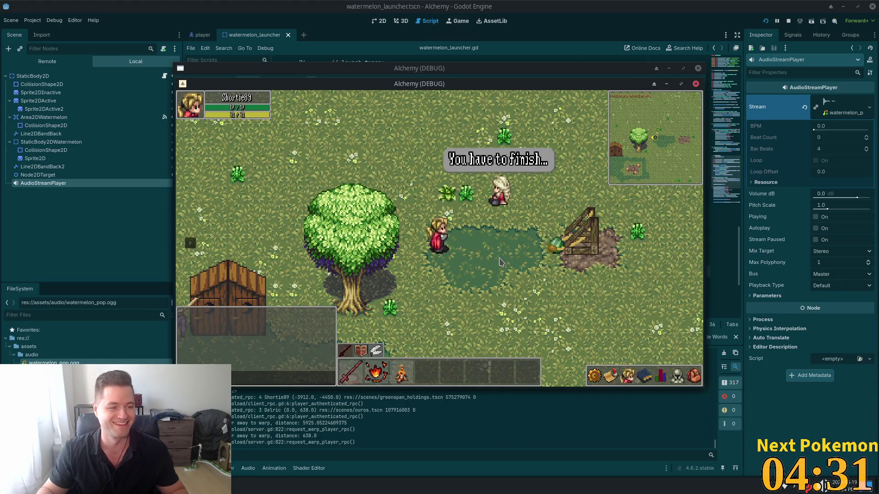
{"action": "key", "text": "d"}
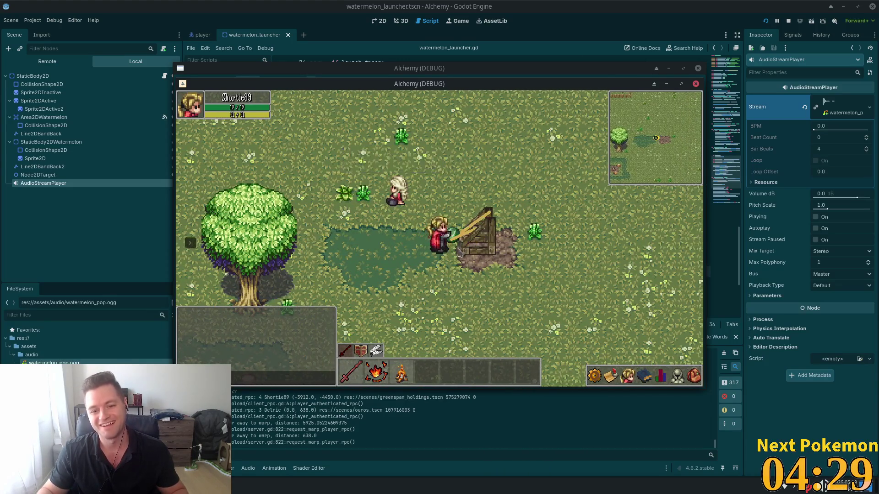
{"action": "key", "text": "a"}
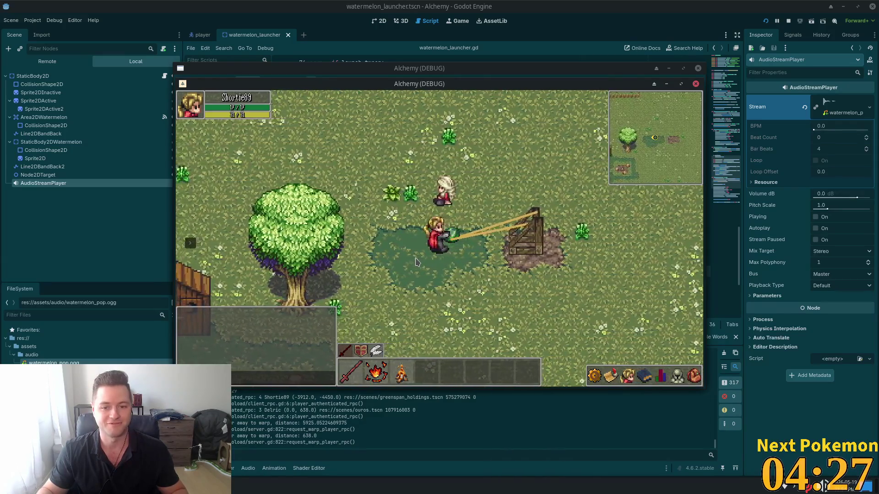
{"action": "key", "text": "a"}
{"action": "key", "text": "a"}
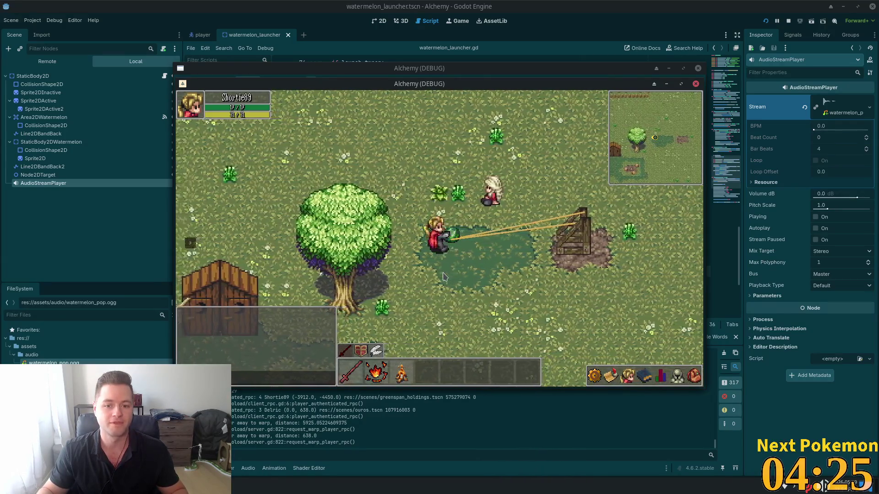
{"action": "key", "text": "a"}
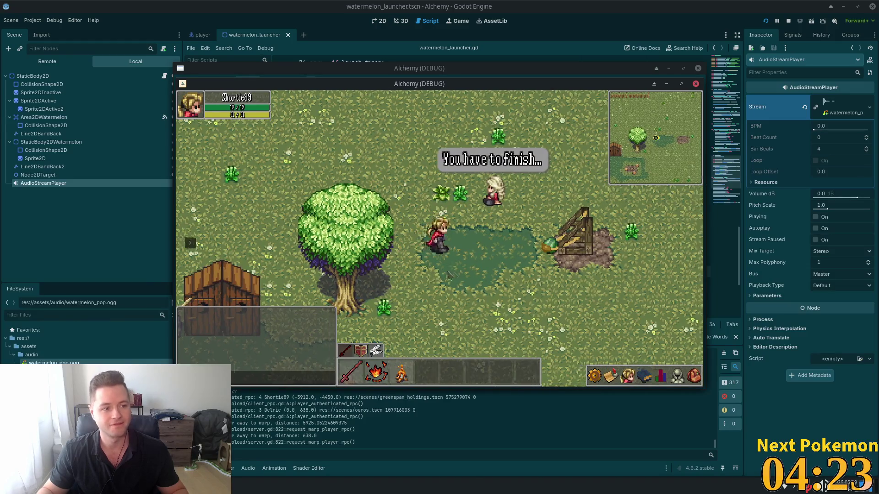
{"action": "key", "text": "d"}
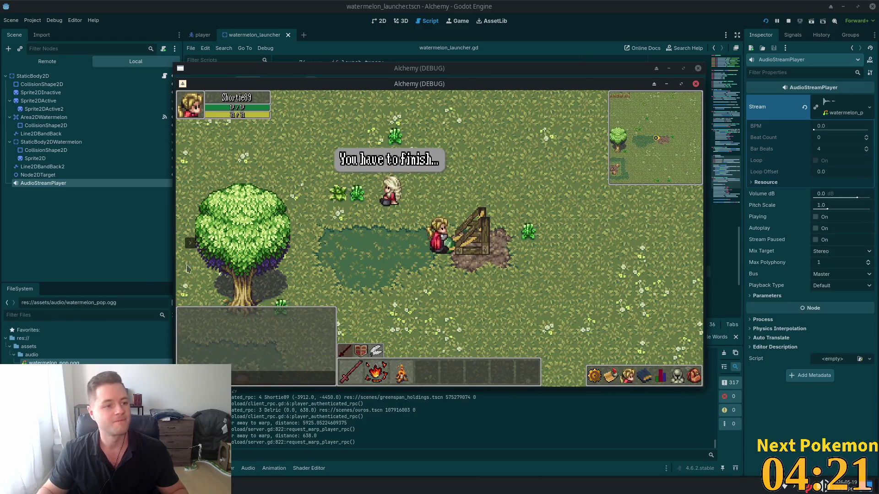
{"action": "key", "text": "a"}
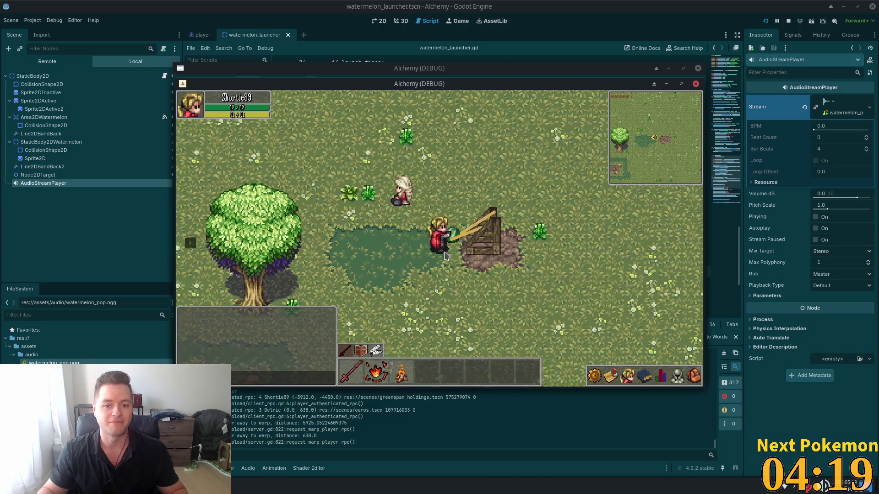
{"action": "key", "text": "a"}
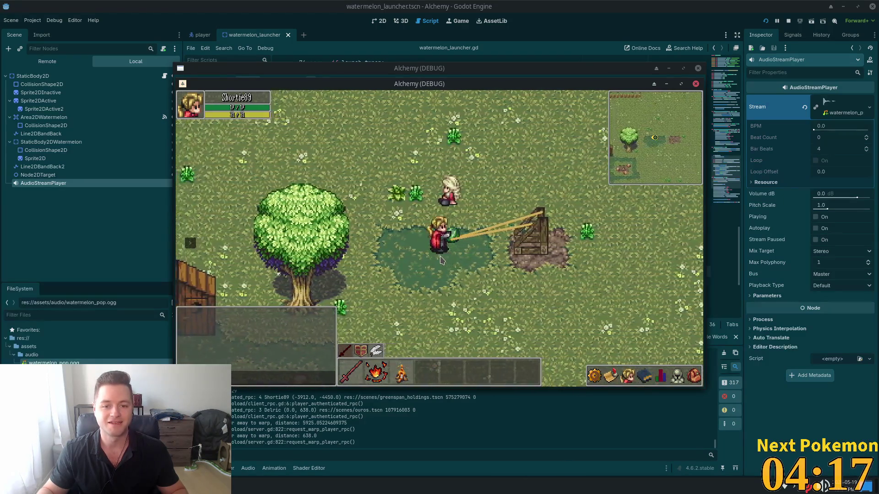
{"action": "key", "text": "a"}
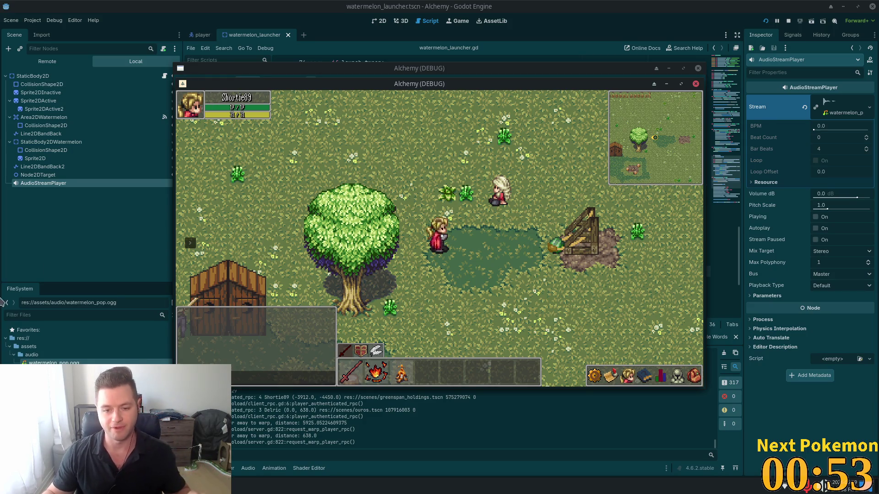
Grab the watermelon and walk left to stretch the band until it fires.
{"action": "key", "text": "d"}
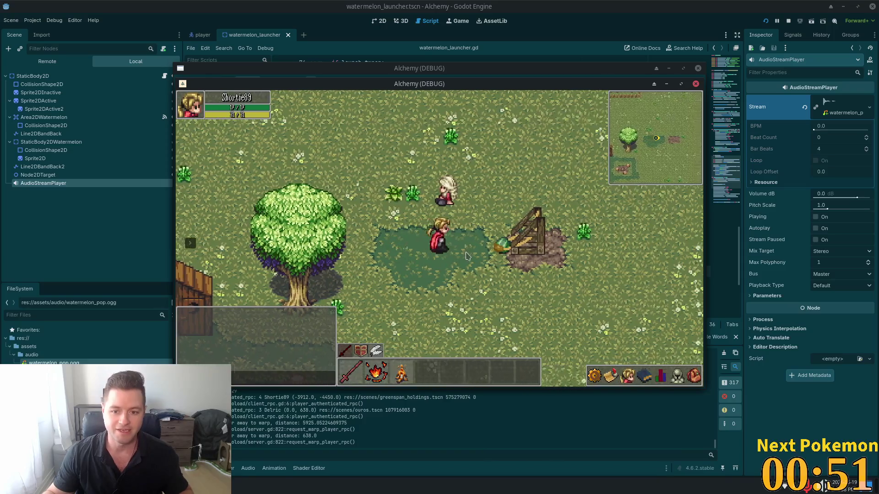
{"action": "mouse_move", "coordinate": [464, 249]}
{"action": "left_mouse_down"}
{"action": "mouse_move", "coordinate": [452, 254]}
{"action": "mouse_move", "coordinate": [465, 250]}
{"action": "left_mouse_up"}
{"action": "key", "text": "a"}
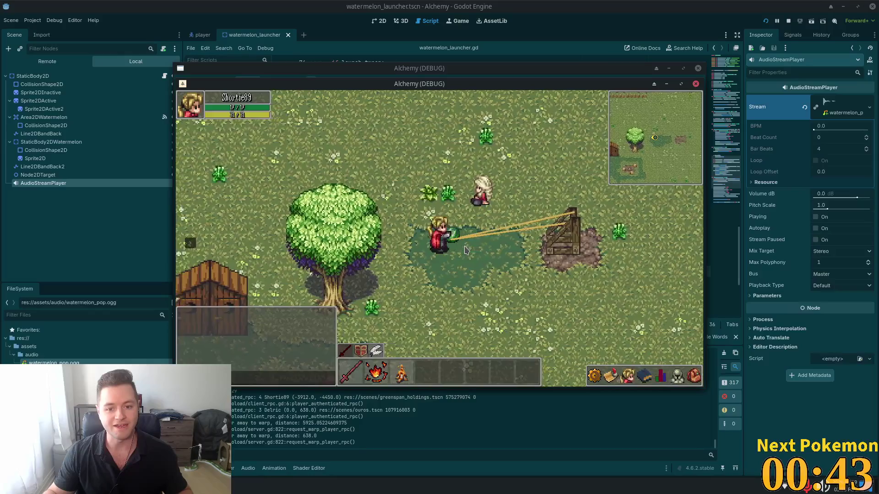
{"action": "key", "text": "a"}
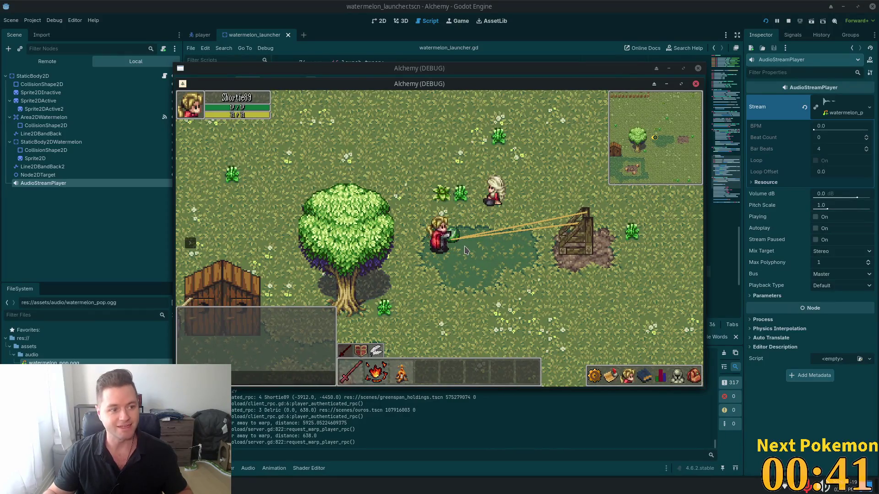
{"action": "key", "text": "a"}
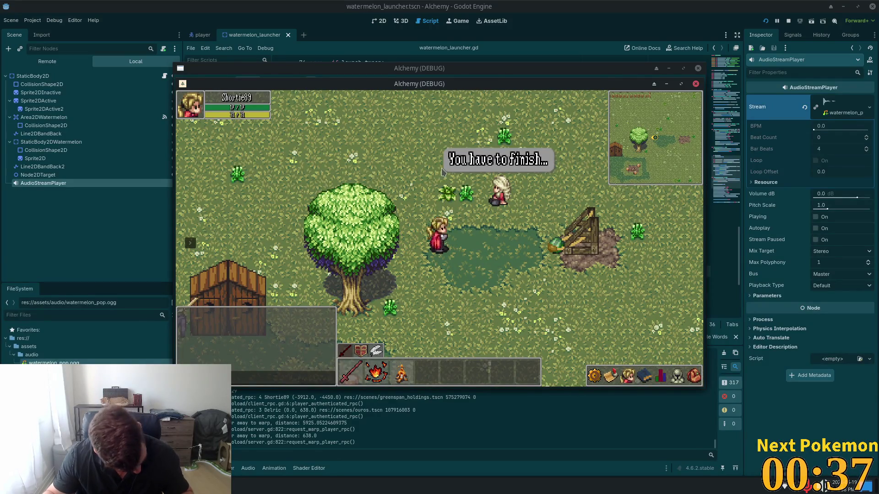
Walk back to the launcher and pull the band back again.
{"action": "key", "text": "d"}
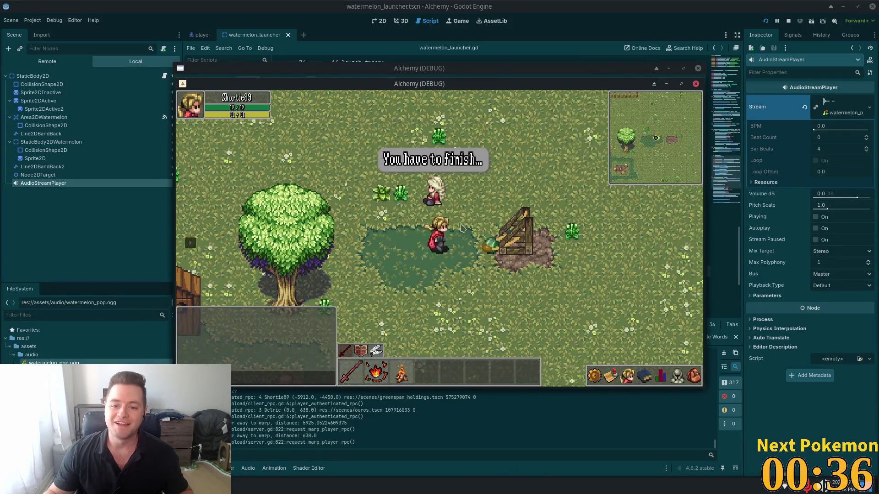
{"action": "key", "text": "d"}
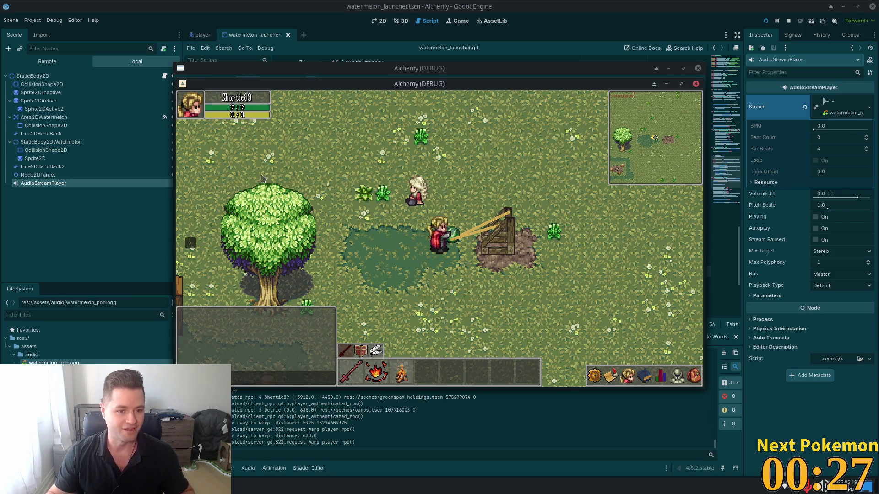
{"action": "key", "text": "a"}
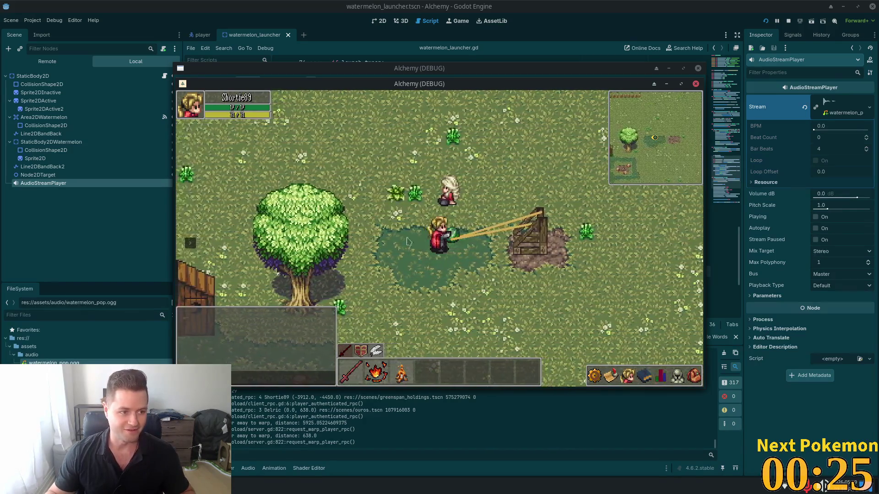
{"action": "key", "text": "a"}
{"action": "key", "text": "a"}
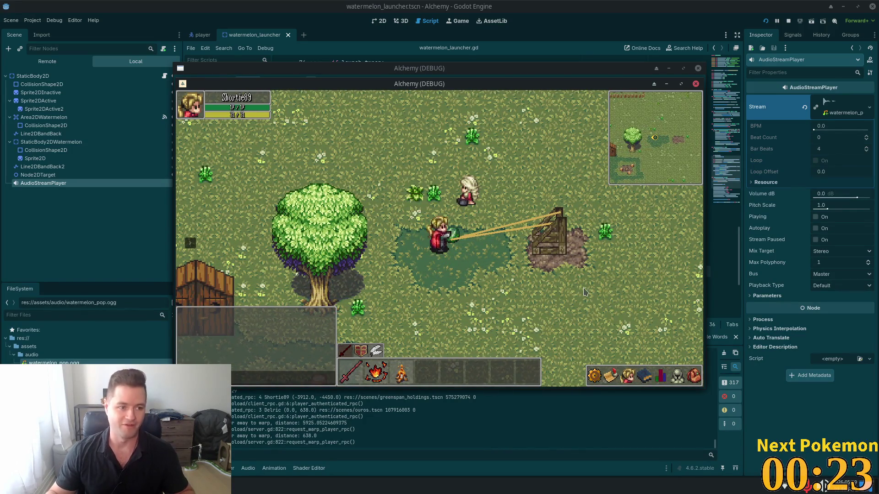
{"action": "key", "text": "a"}
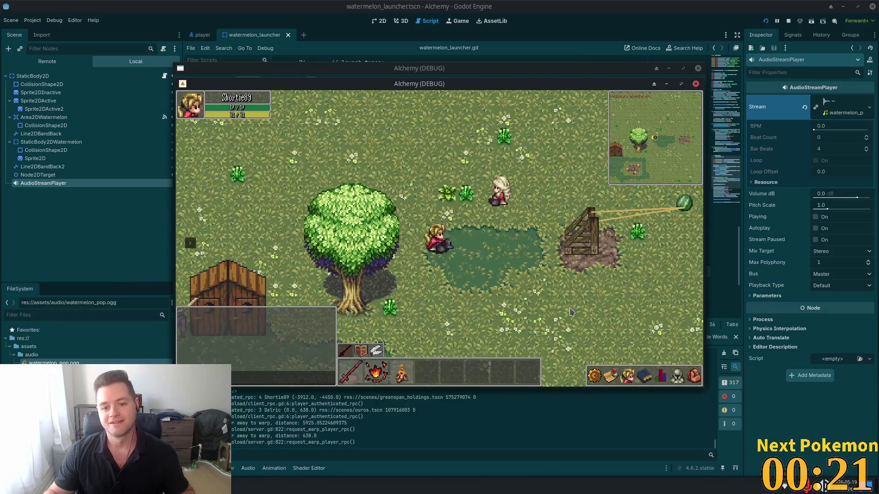
{"action": "key", "text": "d"}
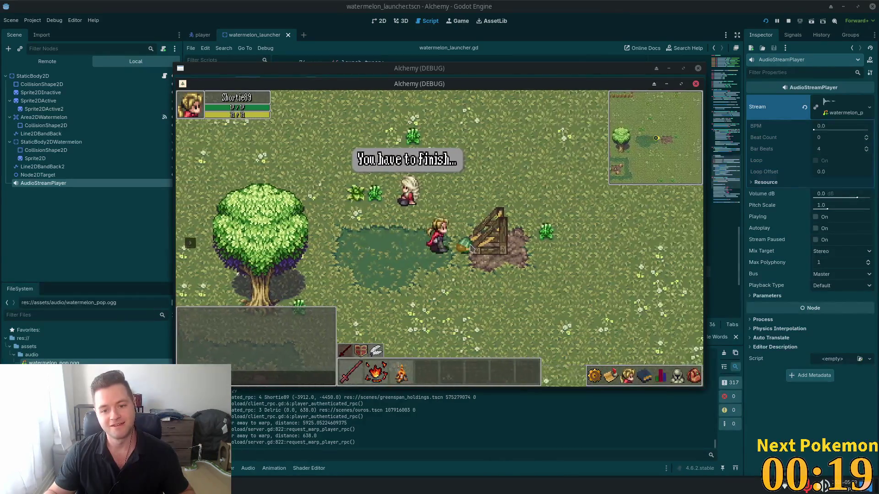
{"action": "key", "text": "a"}
Re-seat the watermelon in the band and stretch it left once more.
{"action": "left_click_drag", "start_coordinate": [459, 248], "coordinate": [455, 256]}
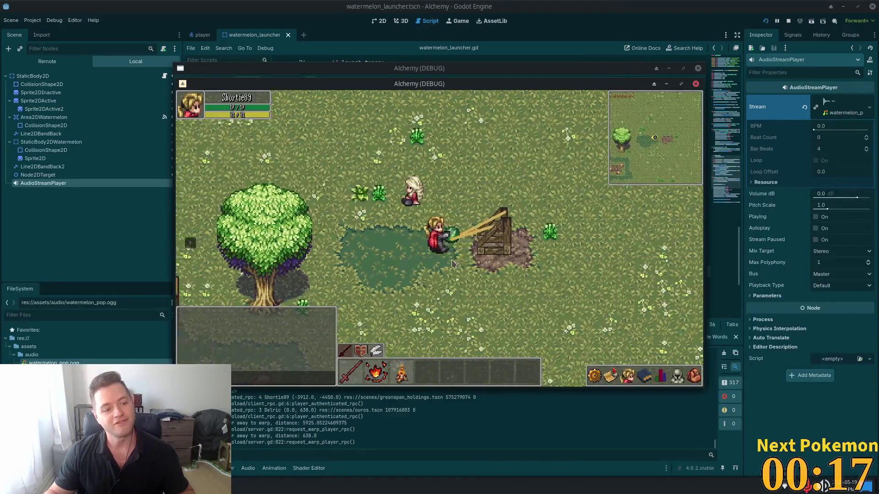
{"action": "key", "text": "a"}
{"action": "key", "text": "a"}
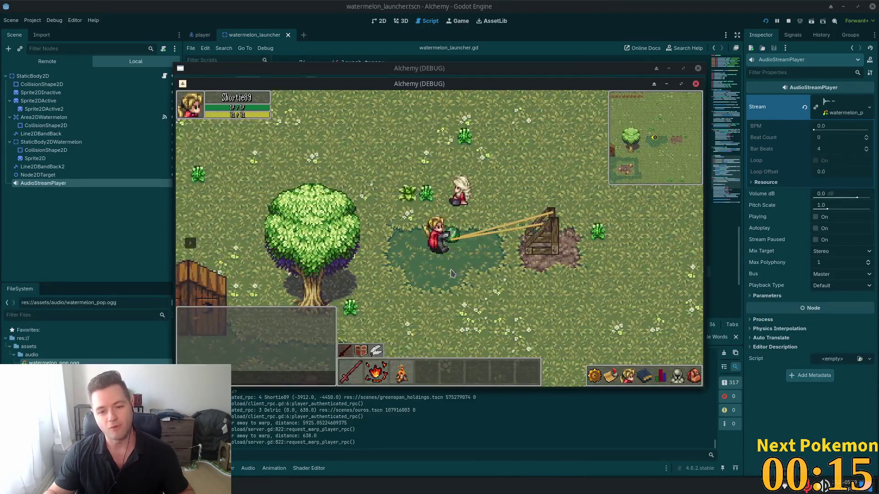
{"action": "key", "text": "a"}
{"action": "key", "text": "a"}
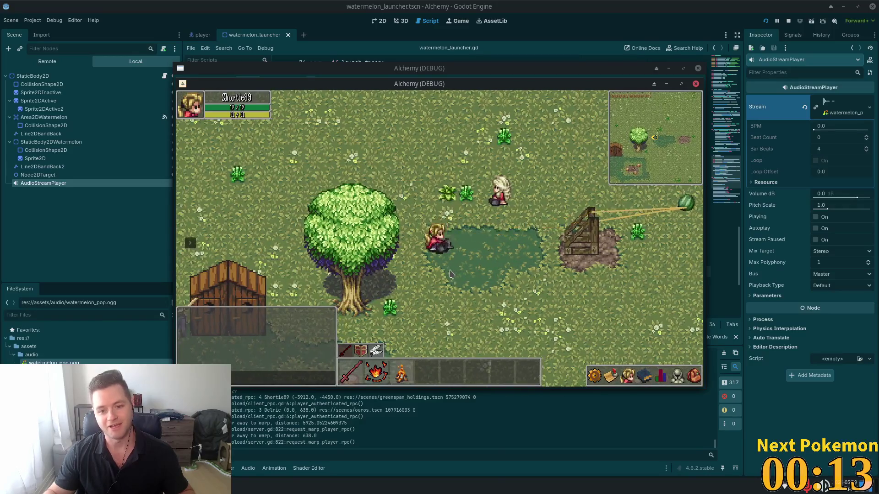
{"action": "key", "text": "d"}
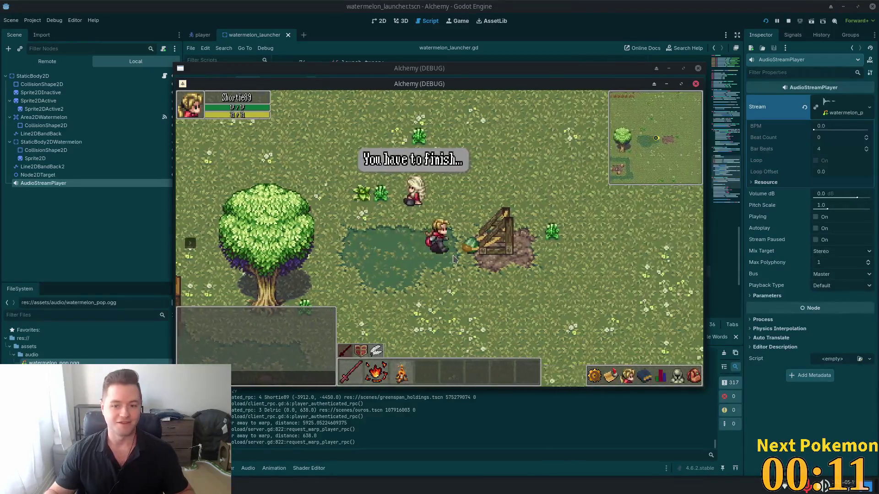
{"action": "key", "text": "a"}
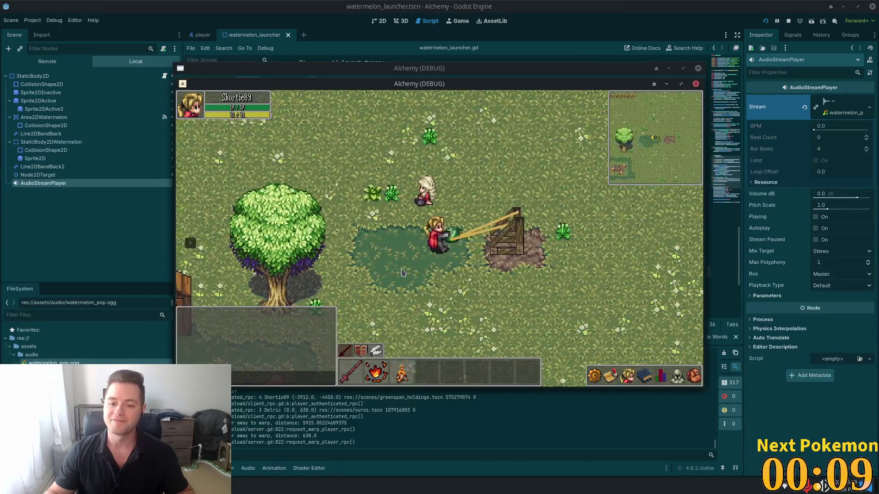
{"action": "key", "text": "a"}
{"action": "key", "text": "a"}
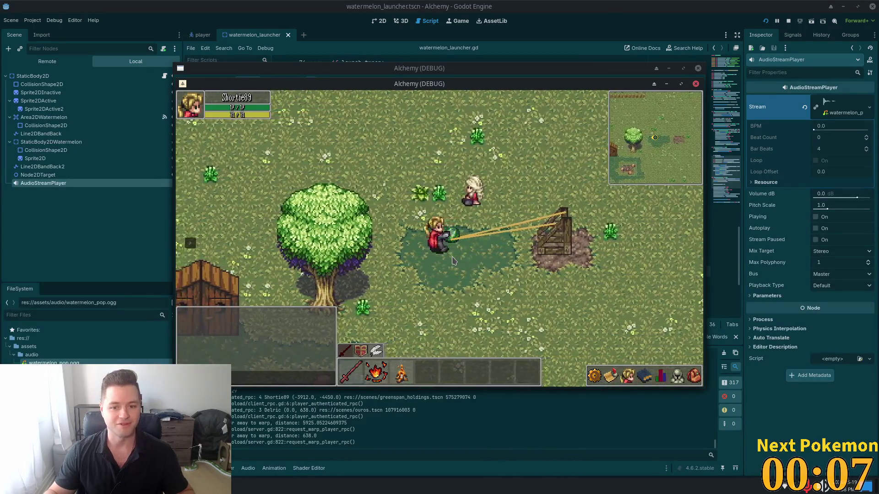
{"action": "key", "text": "a"}
{"action": "key", "text": "a"}
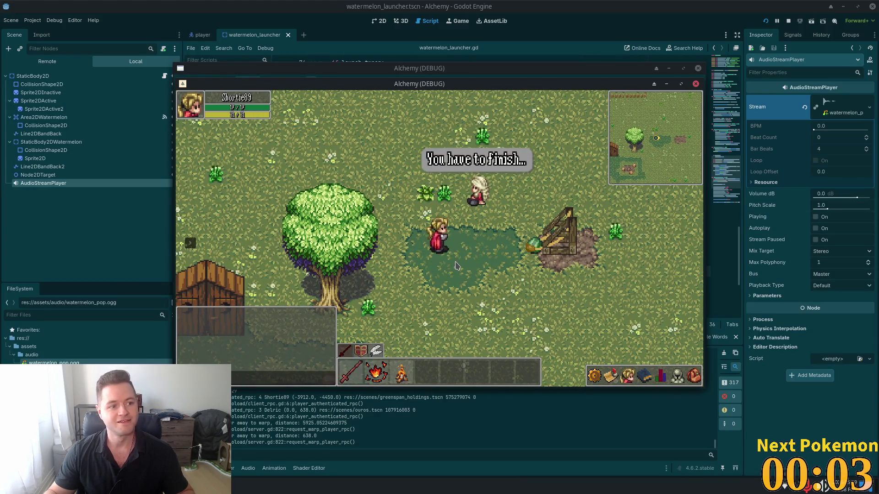
{"action": "left_click", "coordinate": [463, 251]}
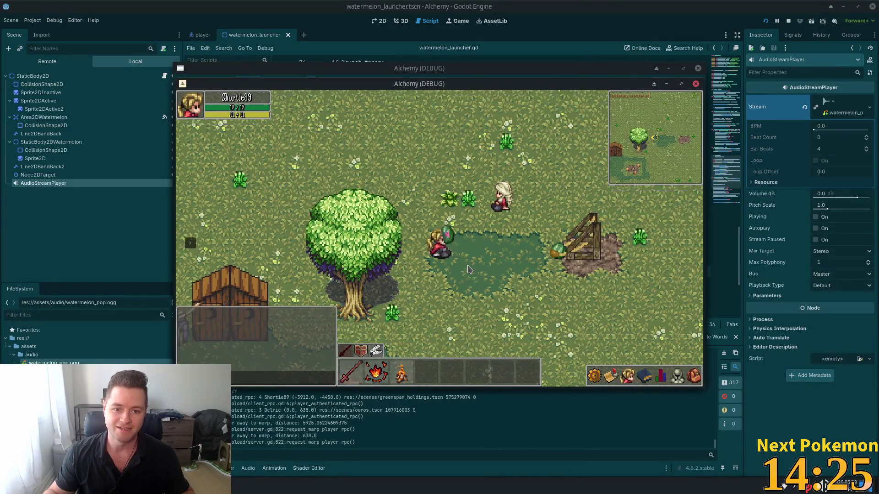
Walk up to the fence and step left with arrow keys until the watermelon fires.
{"action": "key", "text": "Right"}
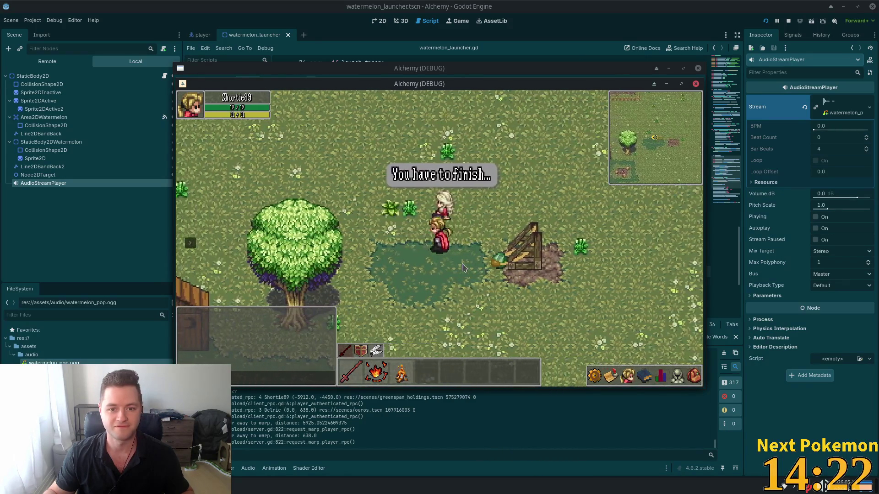
{"action": "key", "text": "Left"}
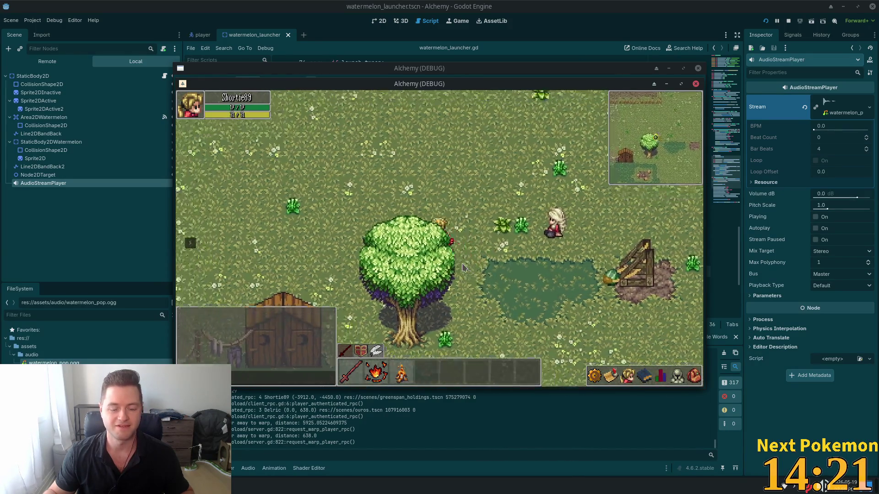
{"action": "key", "text": "Right"}
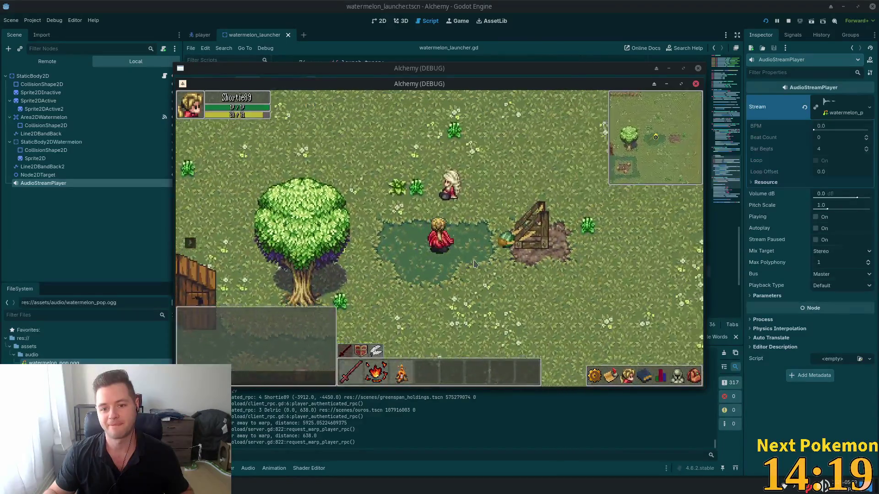
{"action": "key", "text": "Right"}
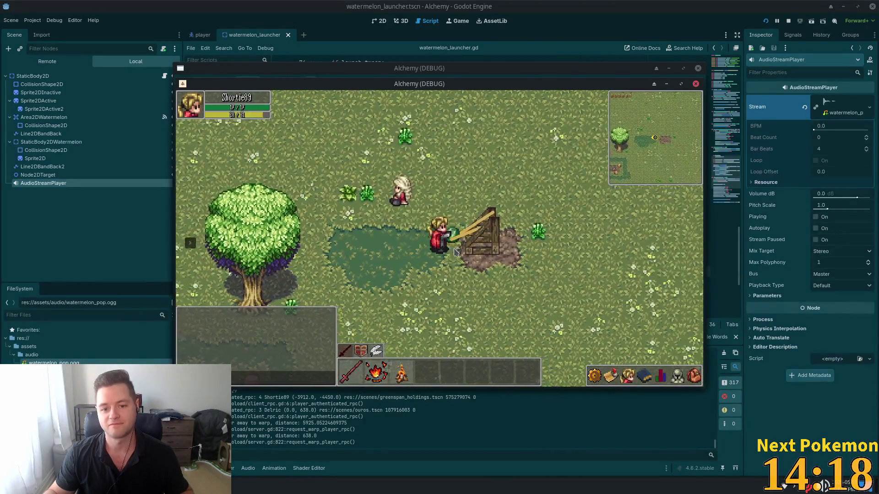
{"action": "key", "text": "Left"}
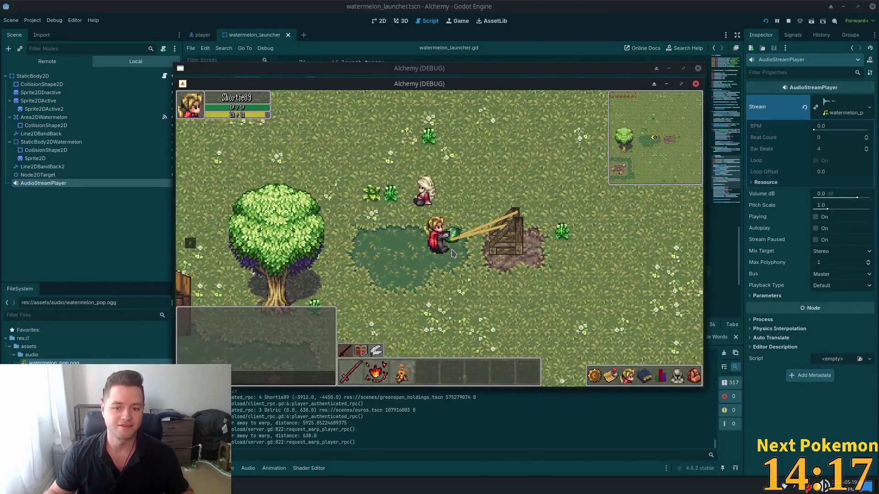
{"action": "key", "text": "Left"}
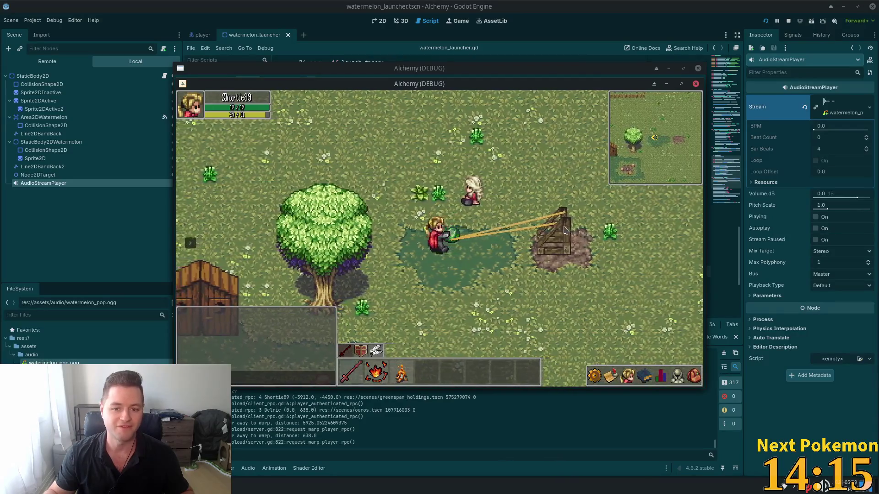
{"action": "key", "text": "Left"}
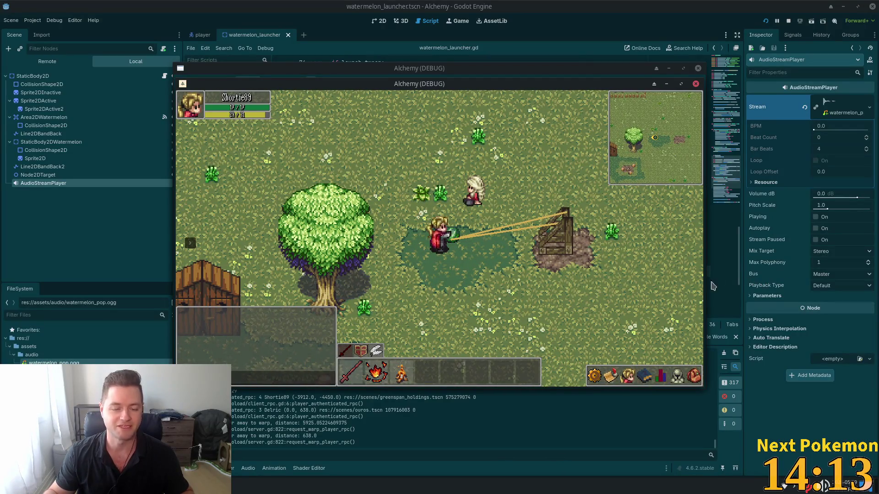
{"action": "key", "text": "Left"}
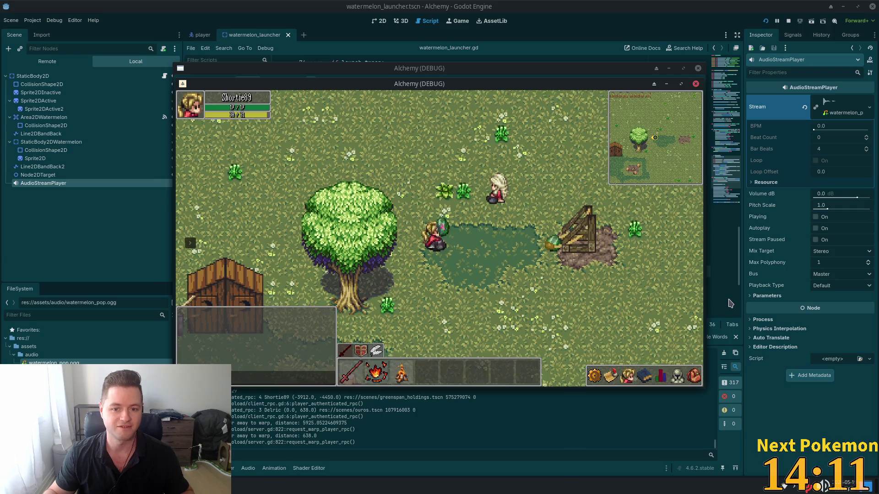
{"action": "key", "text": "Right"}
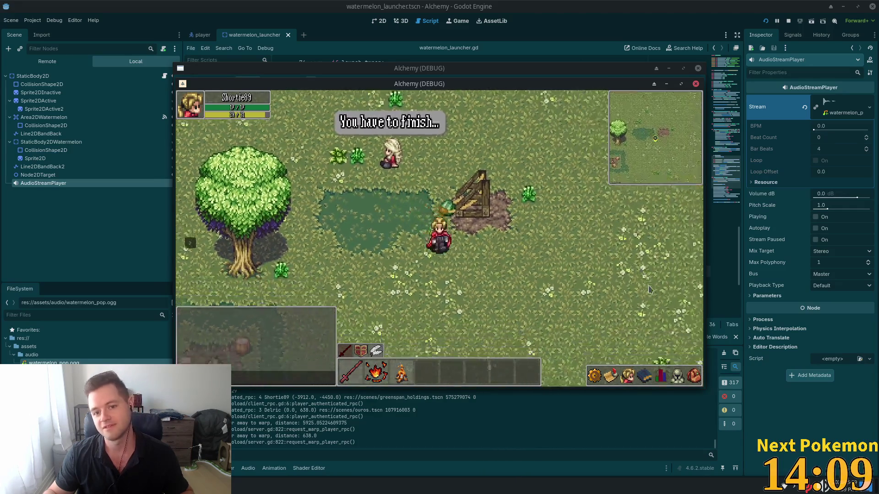
{"action": "key", "text": "Down"}
Chase the chicken and cast spell 1 repeatedly until it dies.
{"action": "key", "text": "Left"}
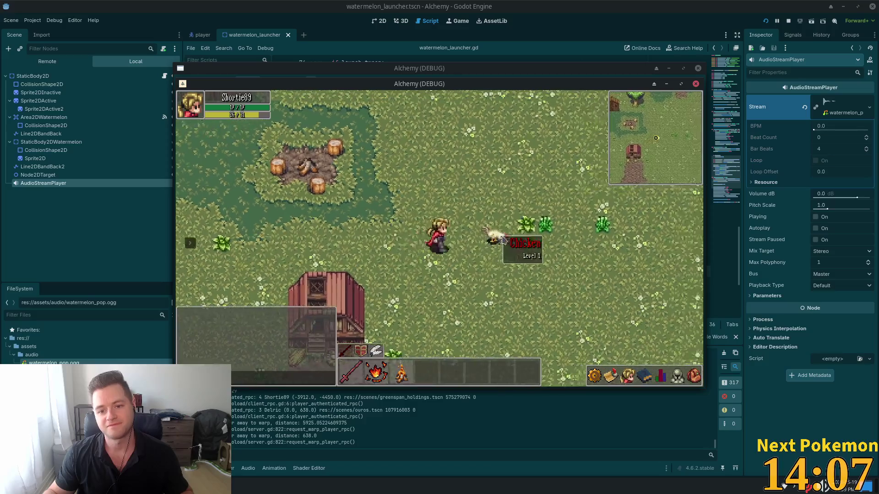
{"action": "key", "text": "Right"}
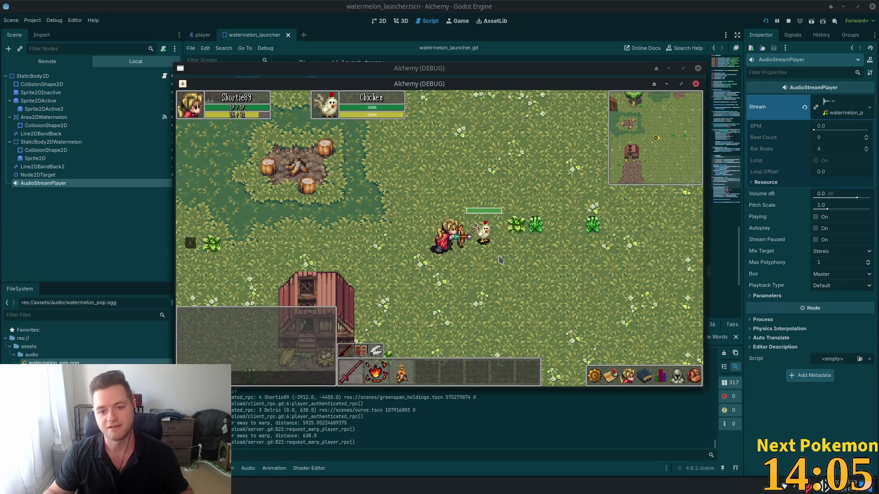
{"action": "key", "text": "1"}
{"action": "key", "text": "Left"}
{"action": "key", "text": "1"}
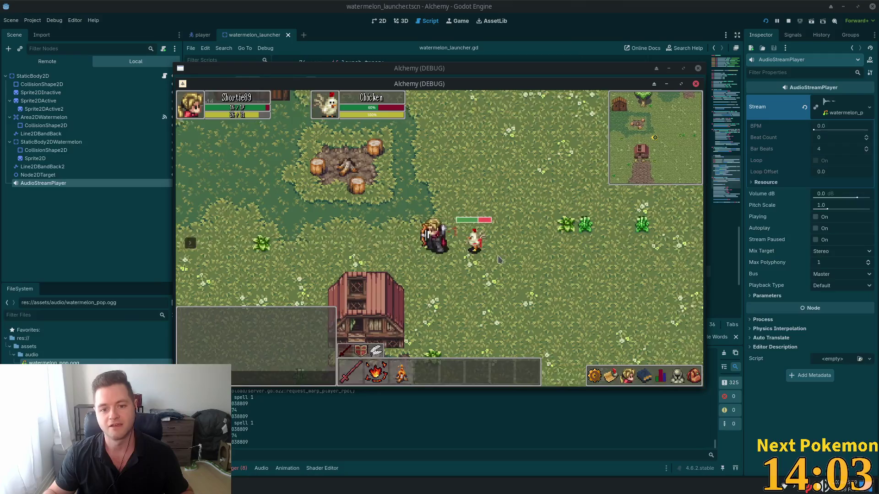
{"action": "key", "text": "Right"}
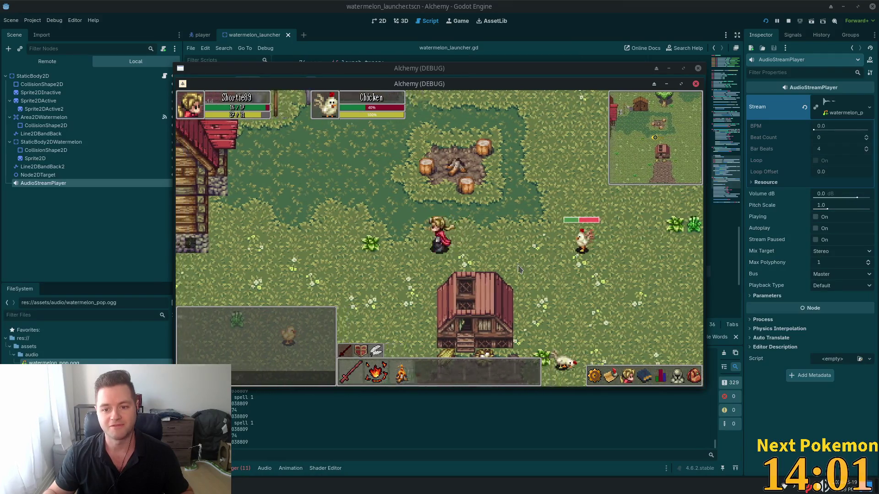
{"action": "key", "text": "1"}
{"action": "key", "text": "Right"}
{"action": "key", "text": "1"}
{"action": "key", "text": "1"}
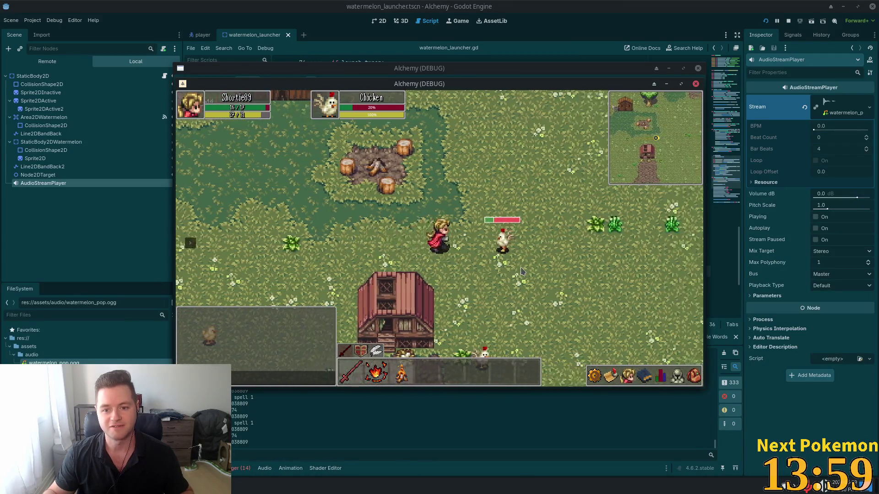
Pick up the meat drop, walk back to the launcher, and lower the system volume.
{"action": "key", "text": "Left"}
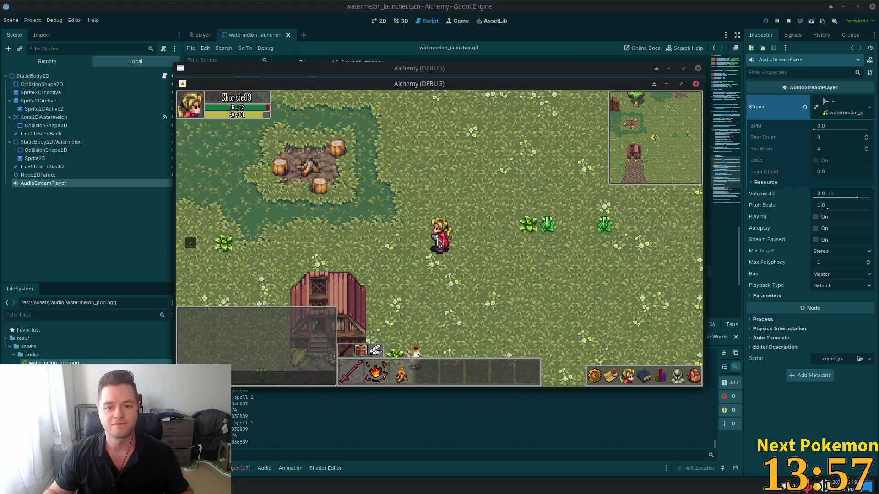
{"action": "key", "text": "Up"}
{"action": "key", "text": "Right"}
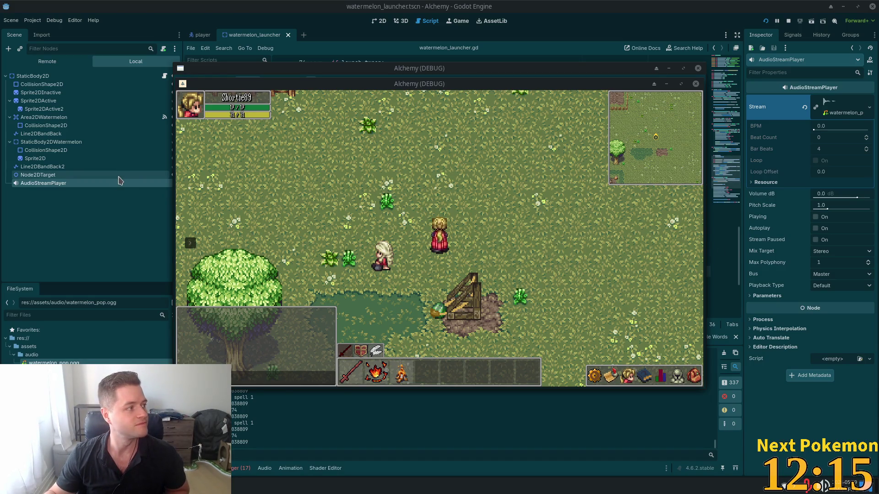
{"action": "key", "text": "XF86AudioLowerVolume"}
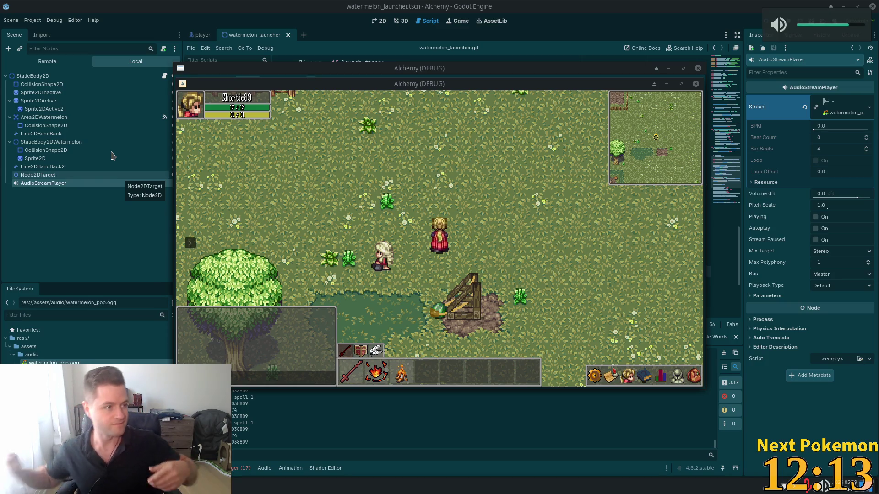